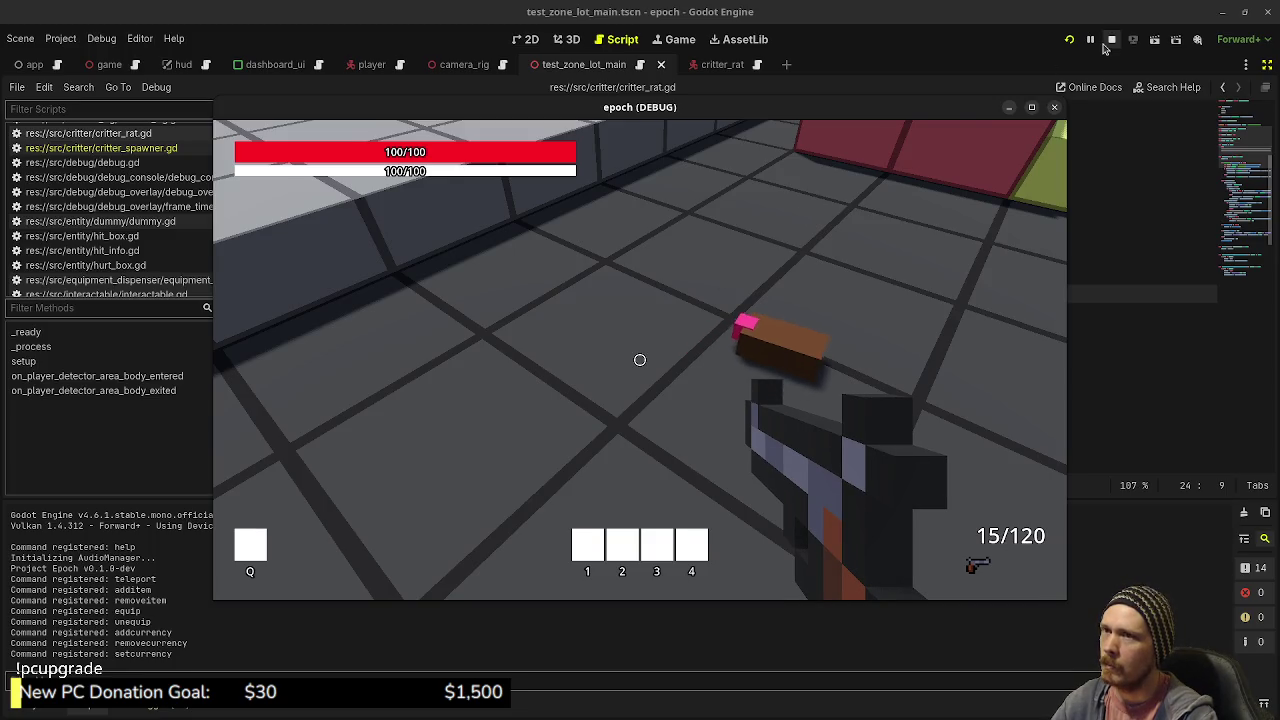
Step: Stop the game and change the line 66 velocity threshold from 0.1 to 0.0
key(F8)
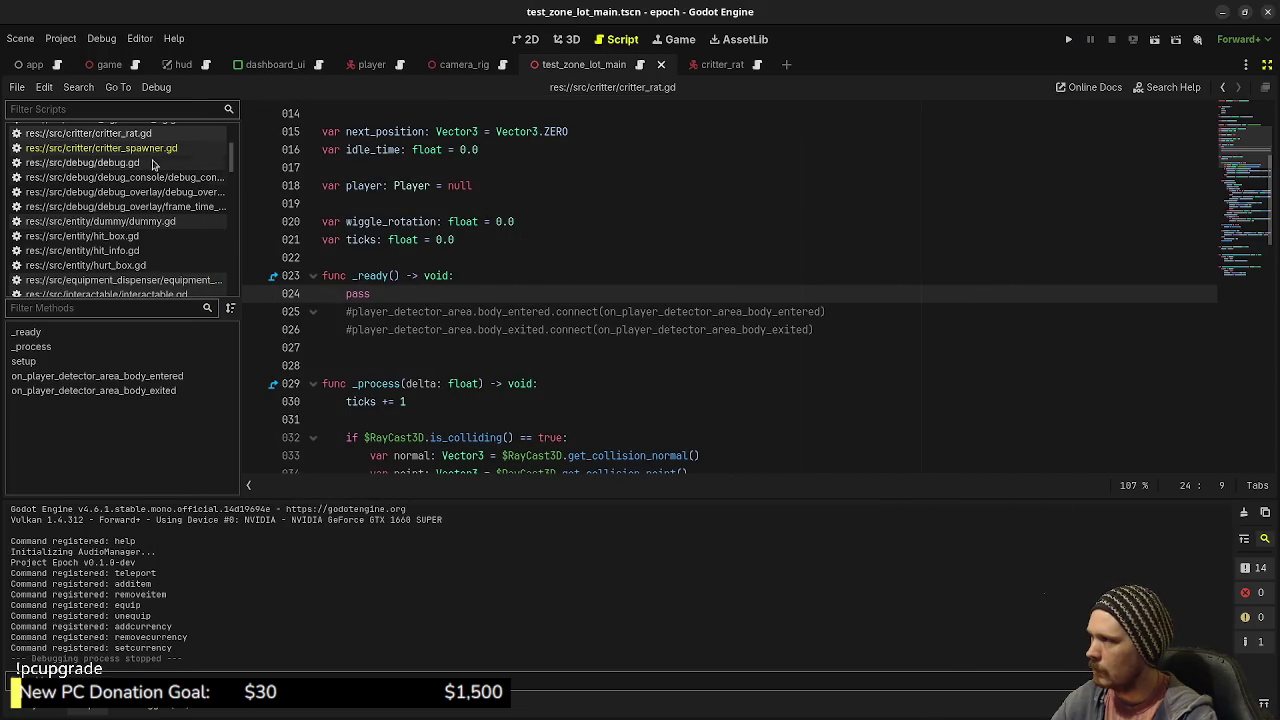
scroll(431, 298, down, 13)
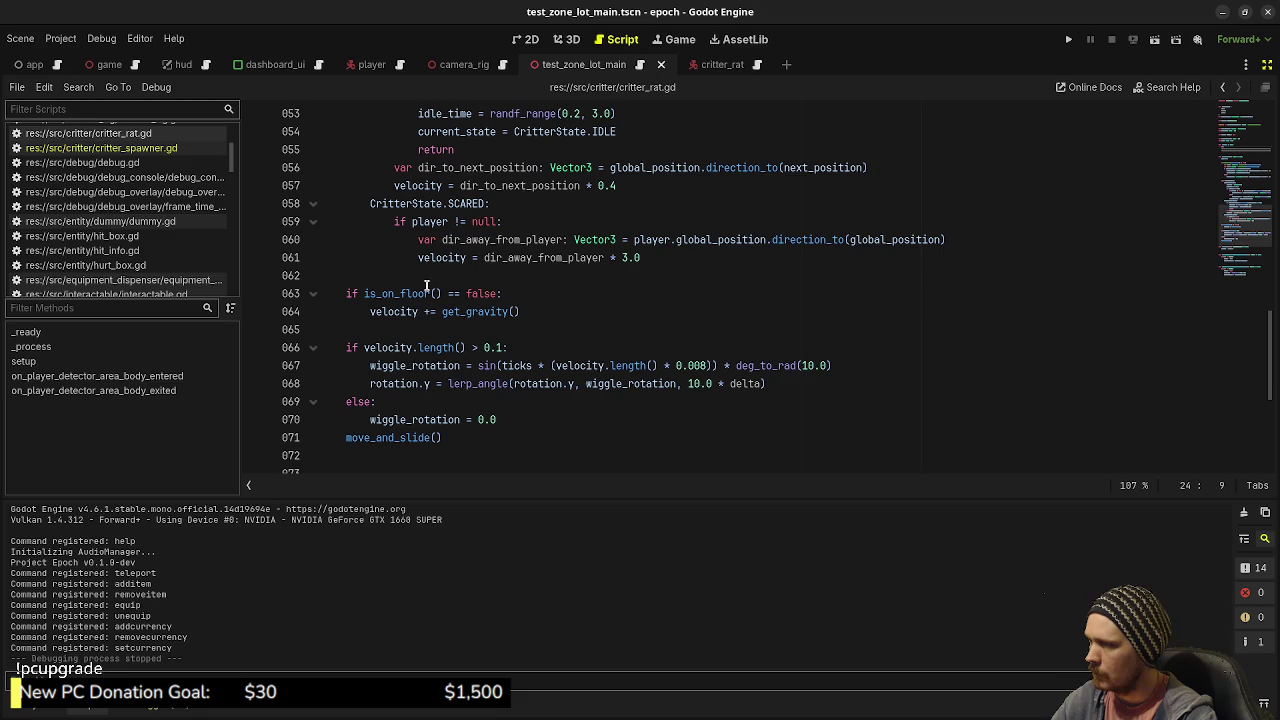
click(496, 347)
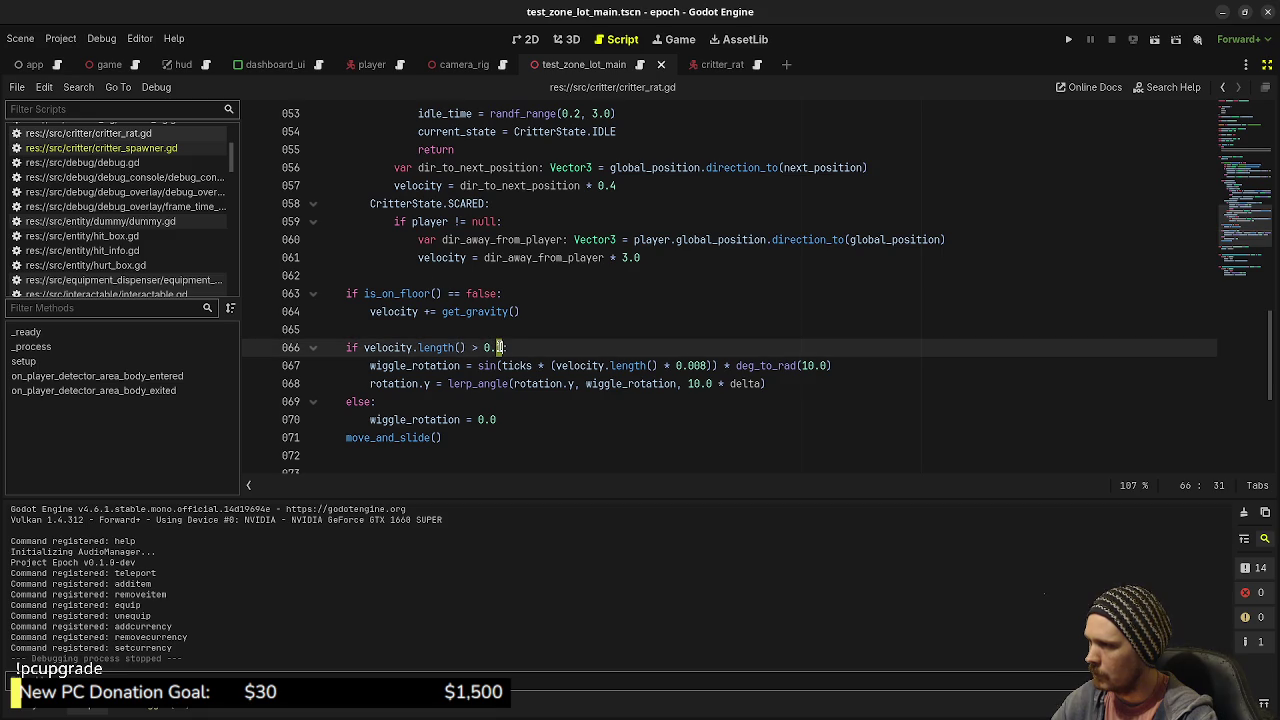
key(ctrl+s)
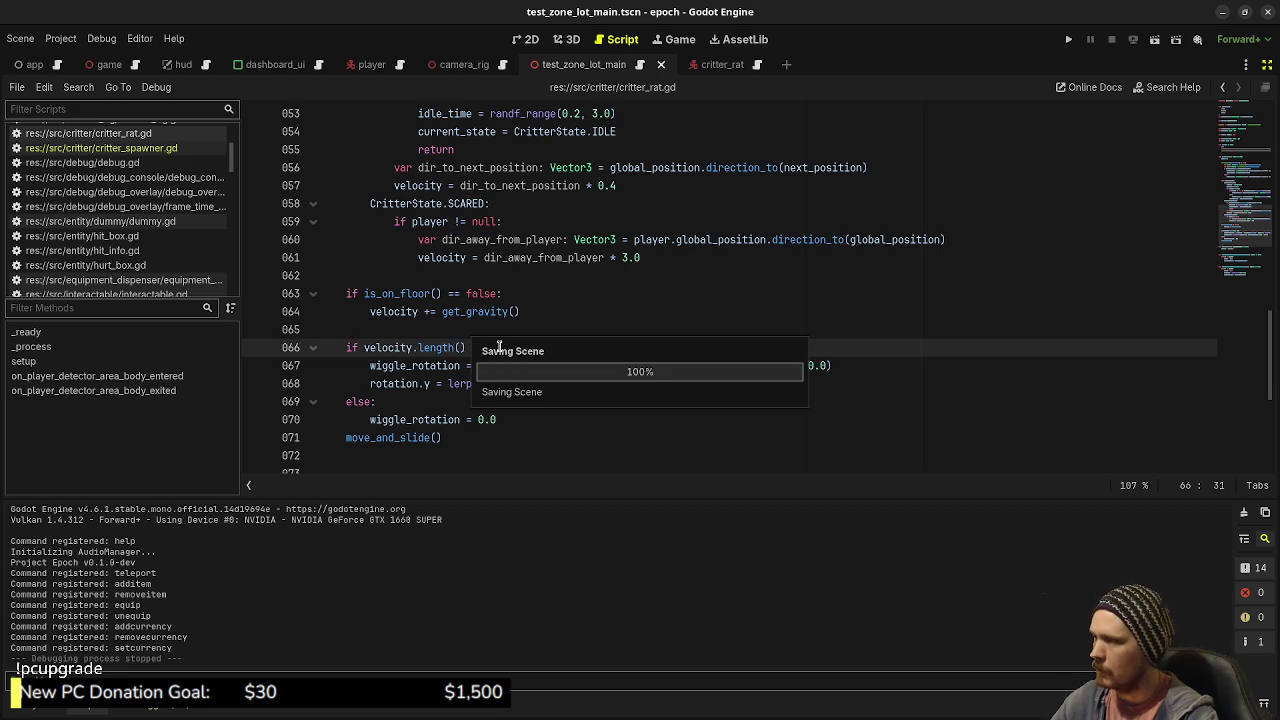
Step: Delete the else branch that resets wiggle_rotation to 0.0 and save the script
click(579, 309)
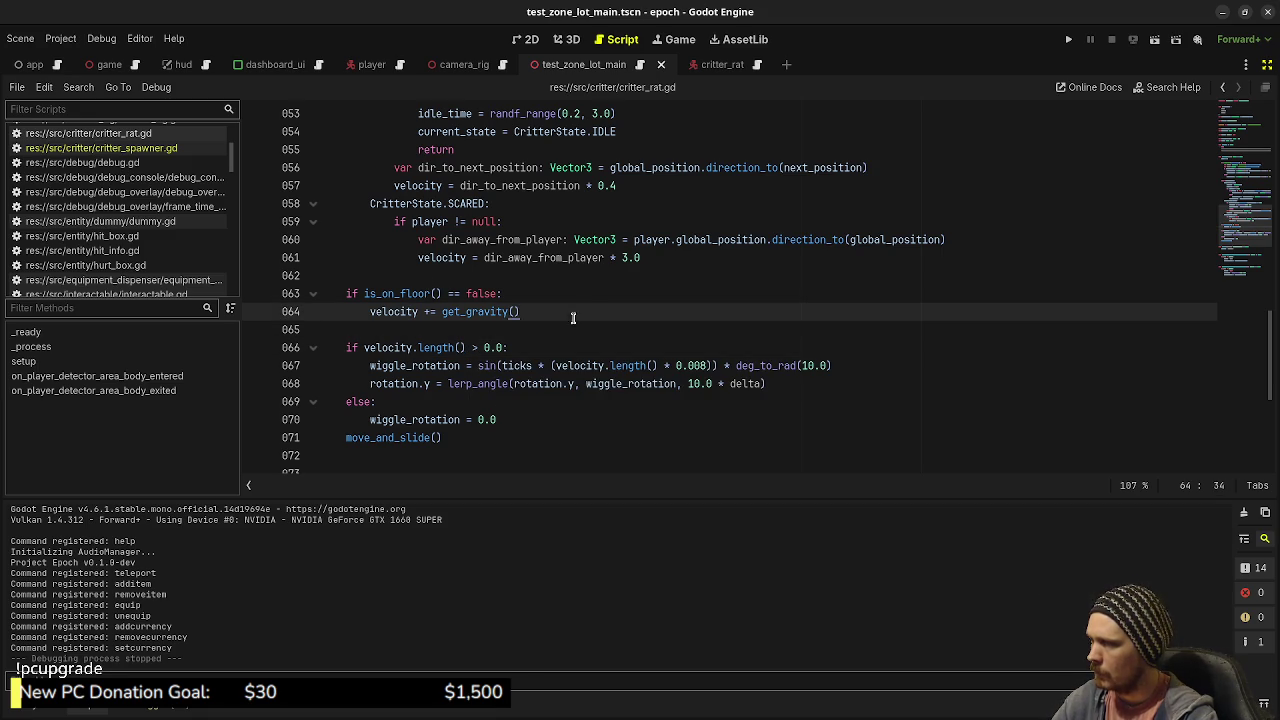
triple_click(513, 417)
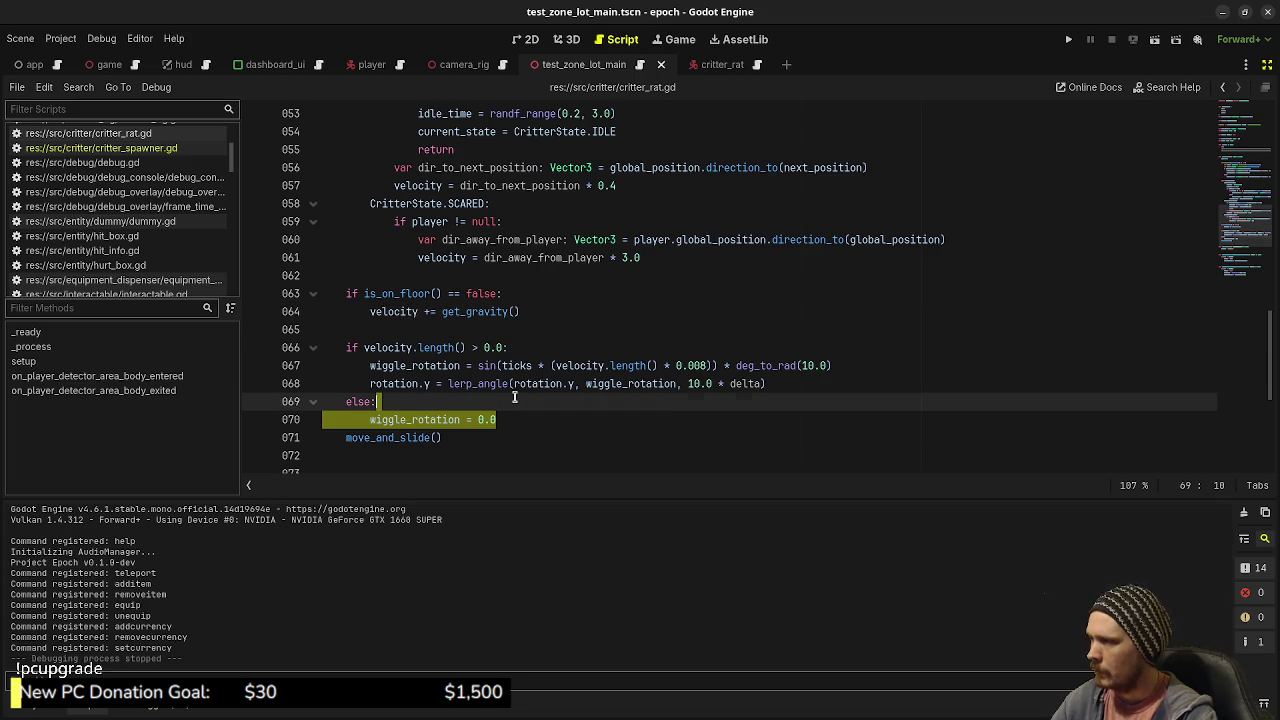
key(BackSpace)
key(ctrl+s)
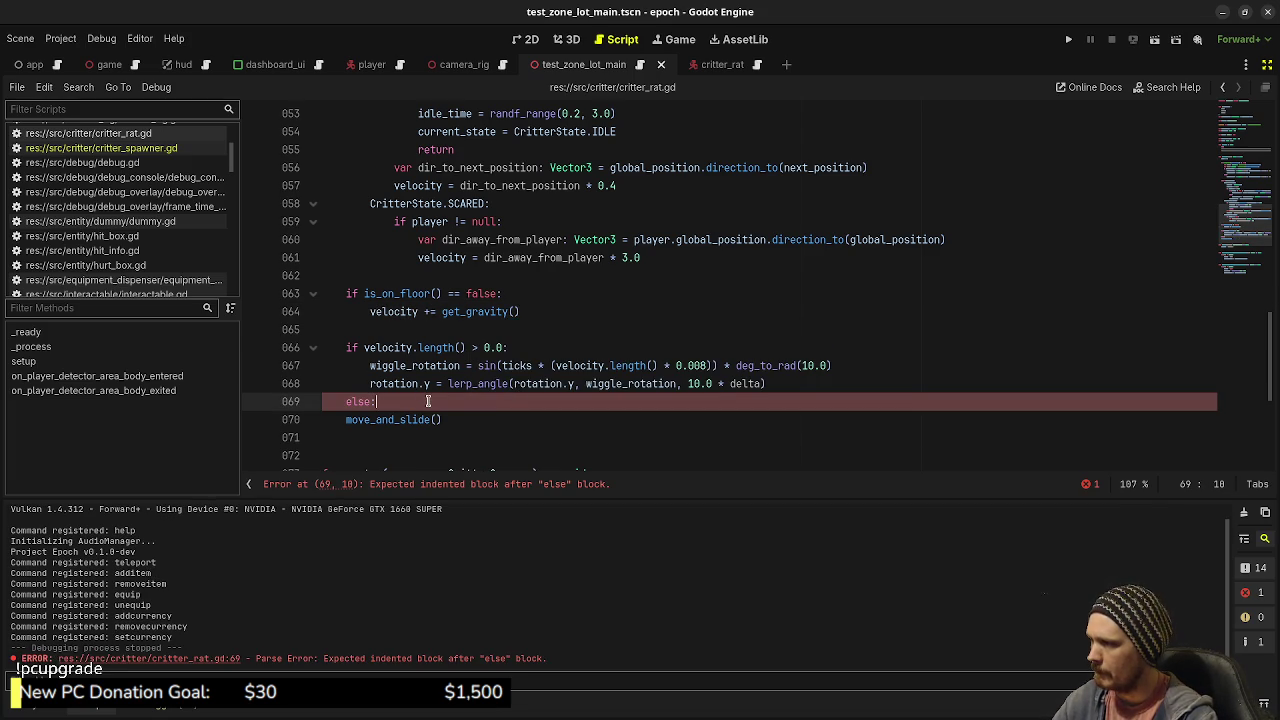
key(BackSpace)
key(BackSpace)
key(BackSpace)
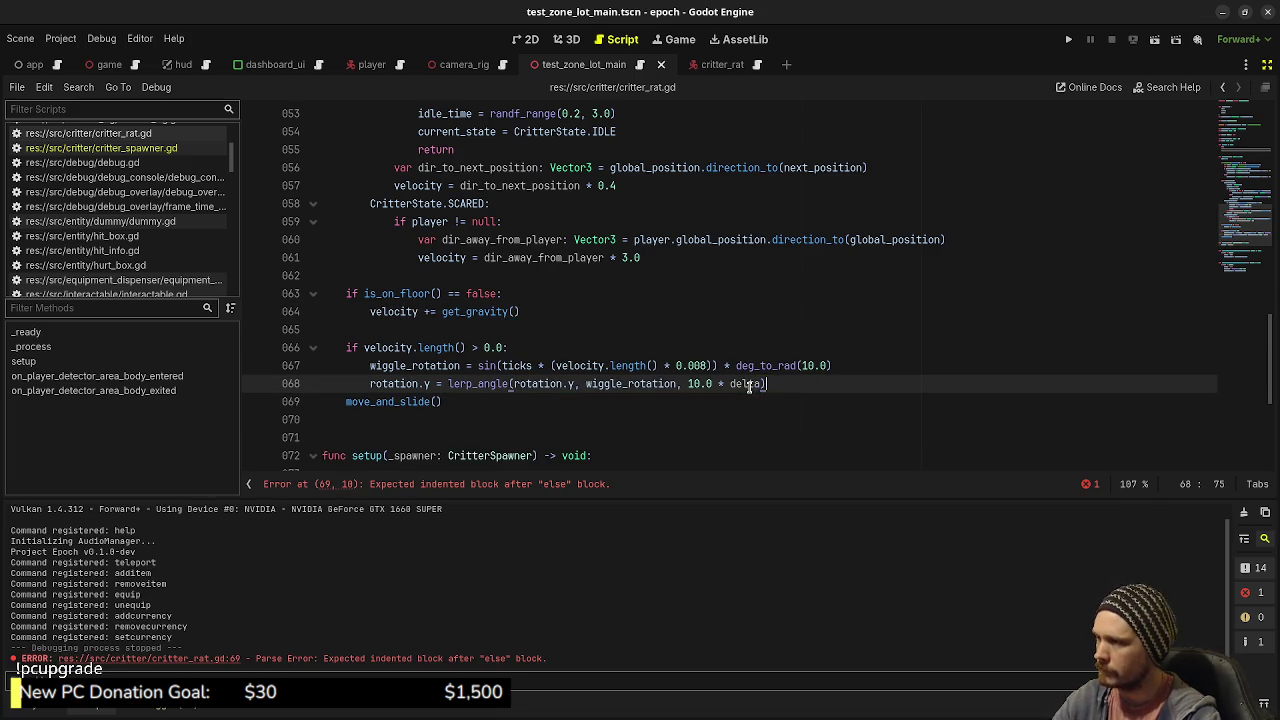
Step: Replace line 66's velocity condition with 'current_state != CritterState.IDLE:', save, and run the game
key(ctrl+s)
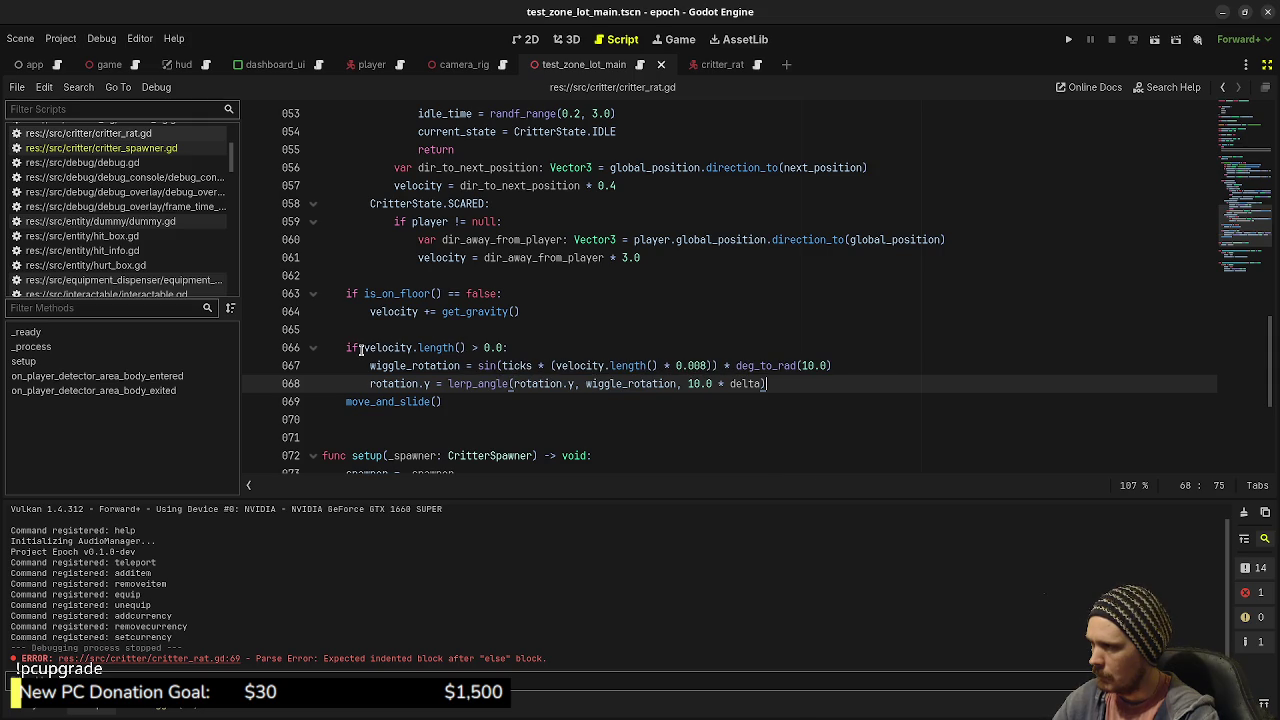
mouse_move(362, 348)
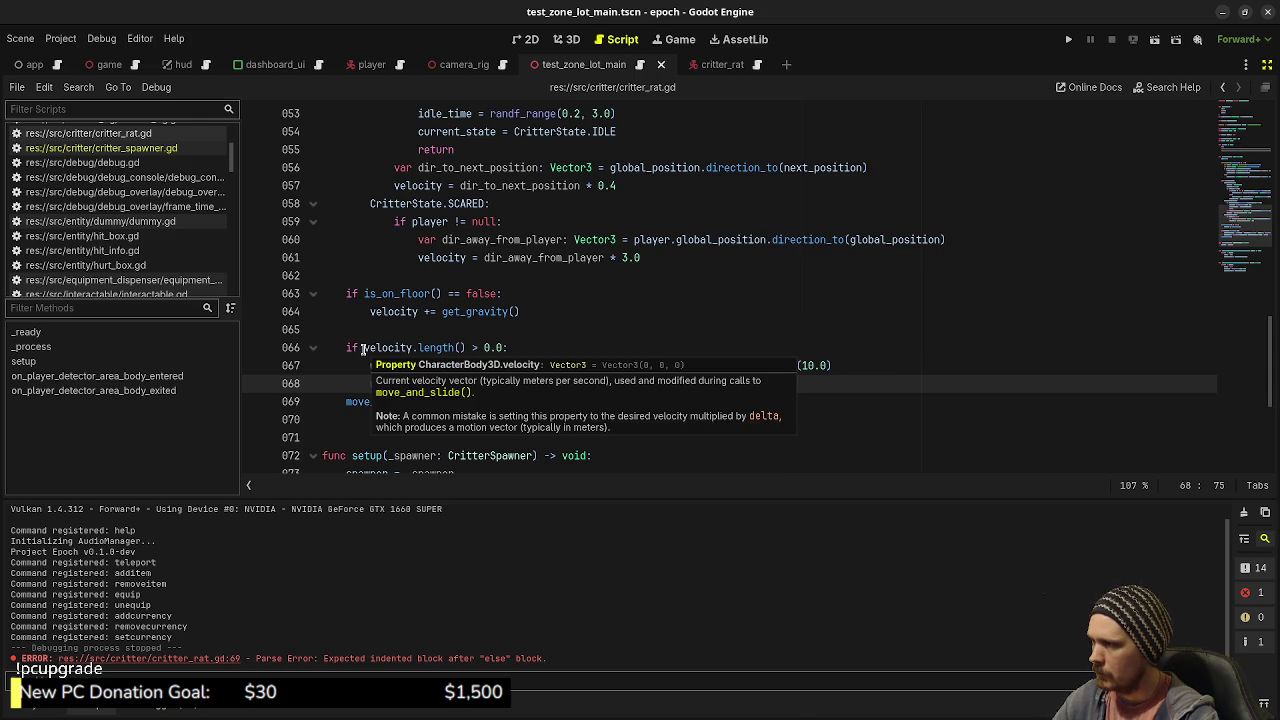
click(362, 348)
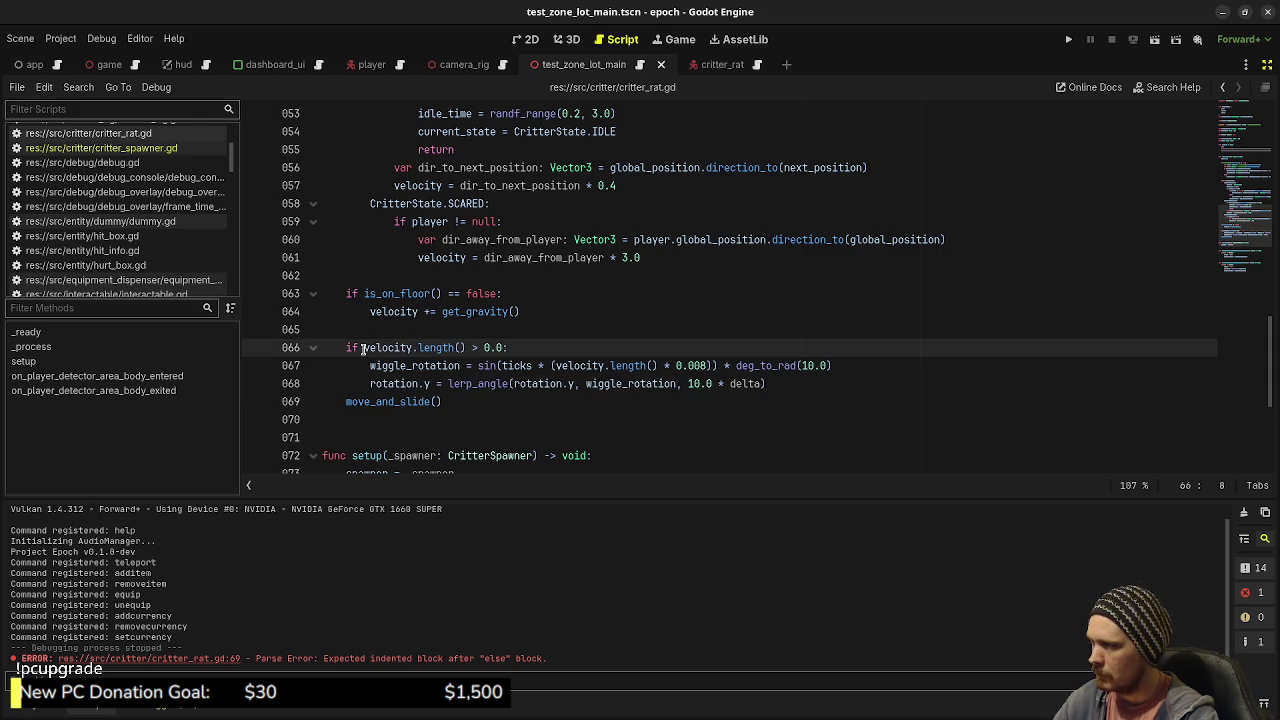
drag(362, 348, 506, 348)
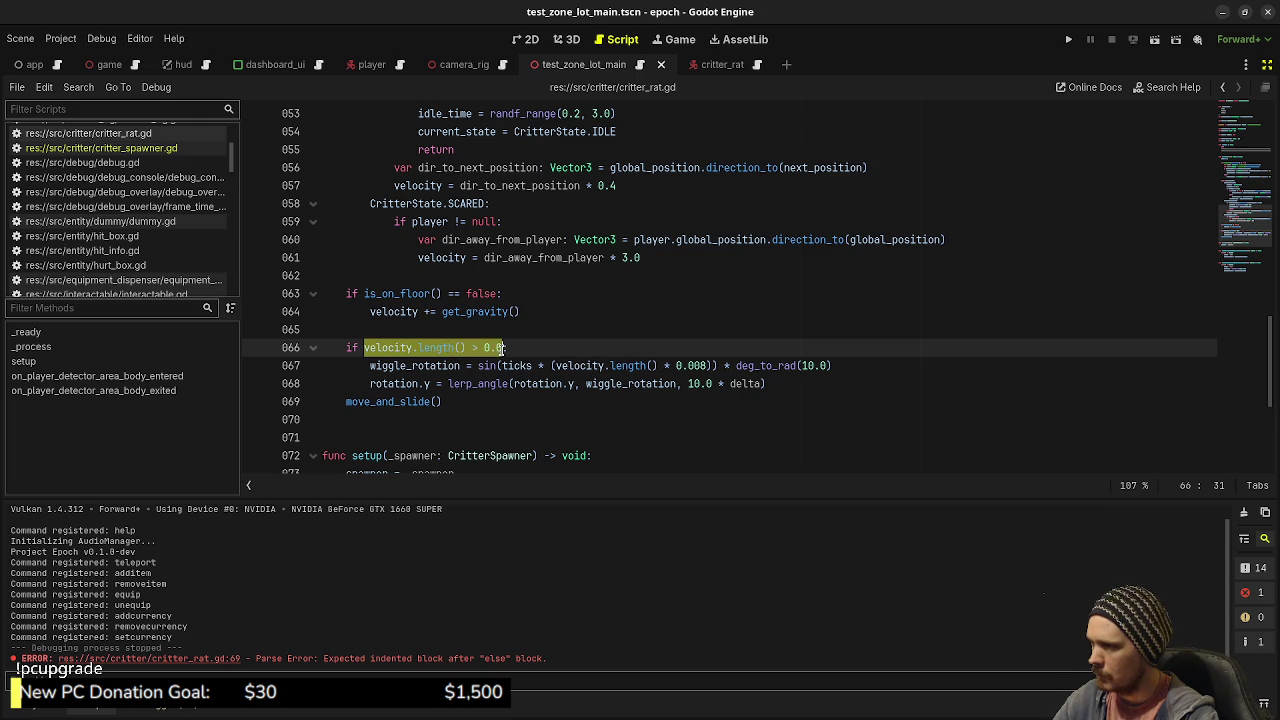
scroll(643, 337, up, 2)
scroll(643, 337, up, 3)
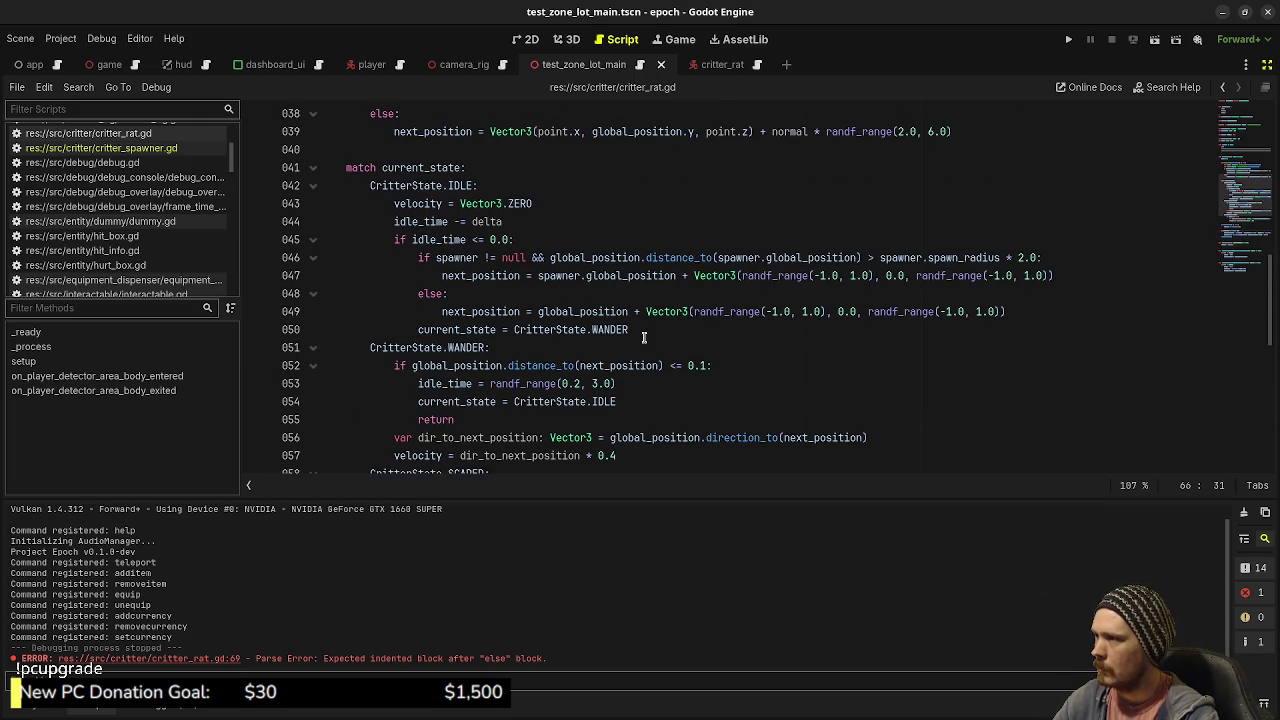
scroll(643, 337, down, 6)
scroll(656, 353, up, 1)
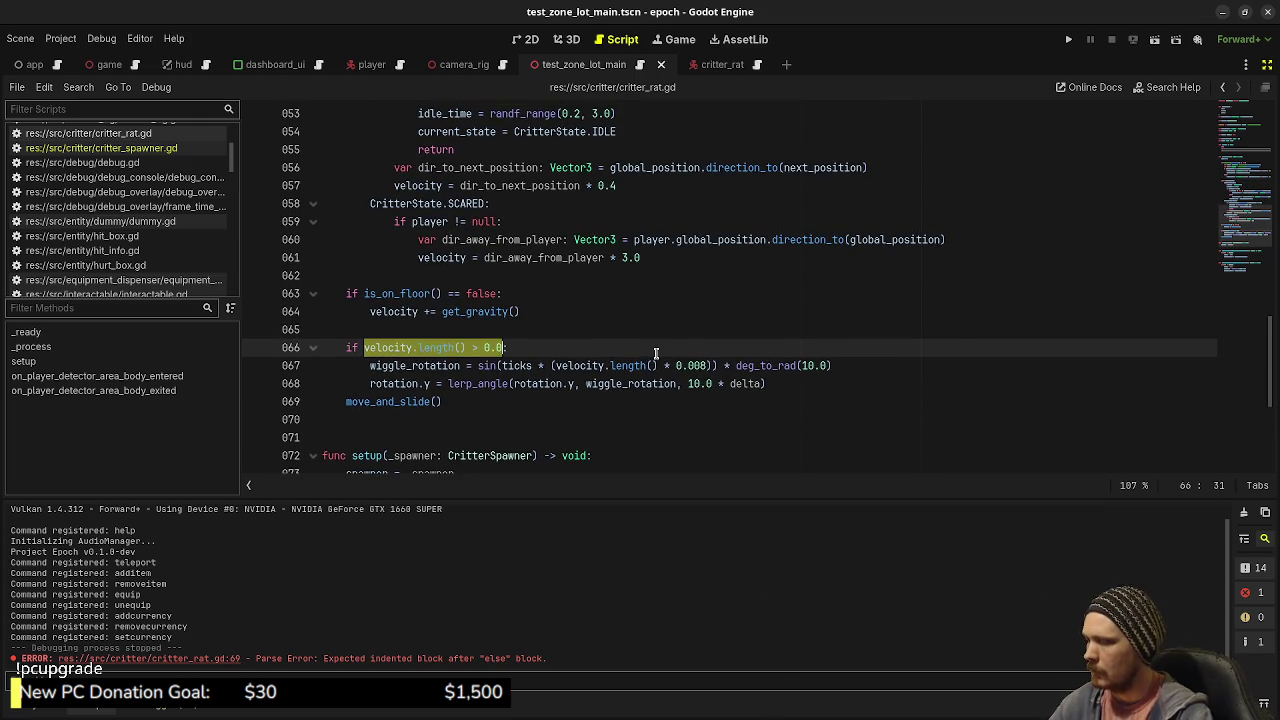
text(current_state )
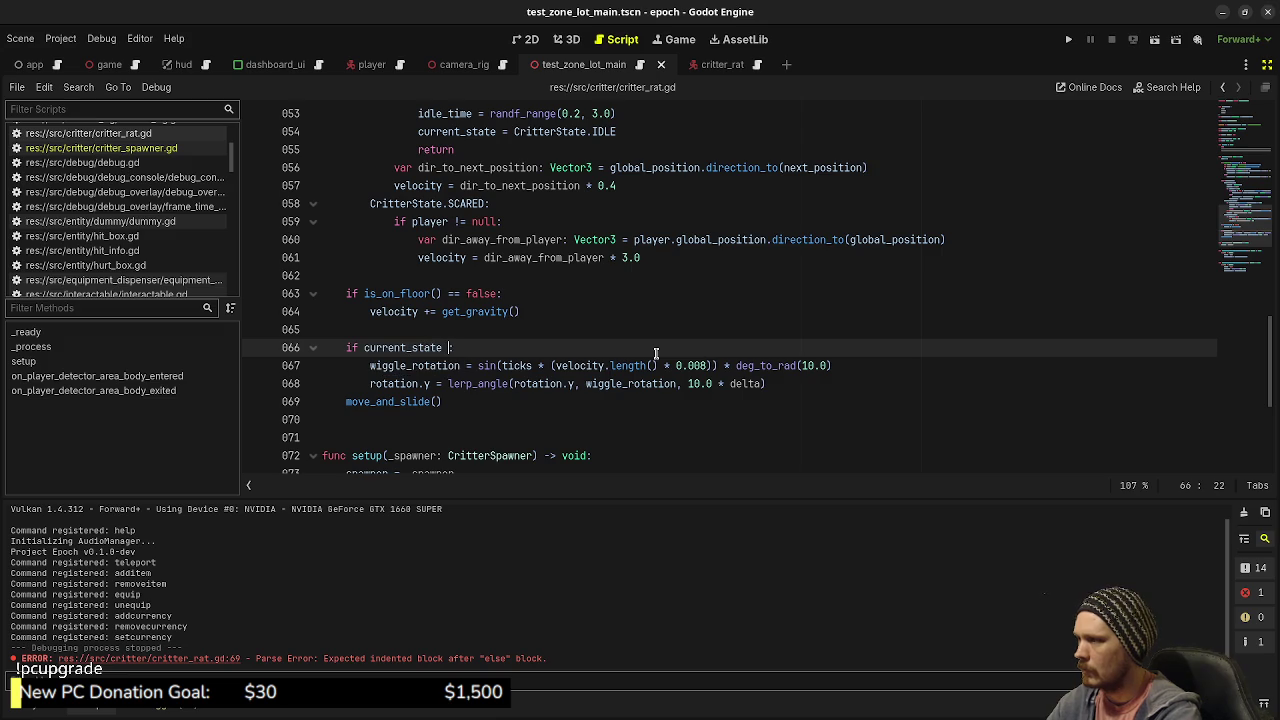
text(!= )
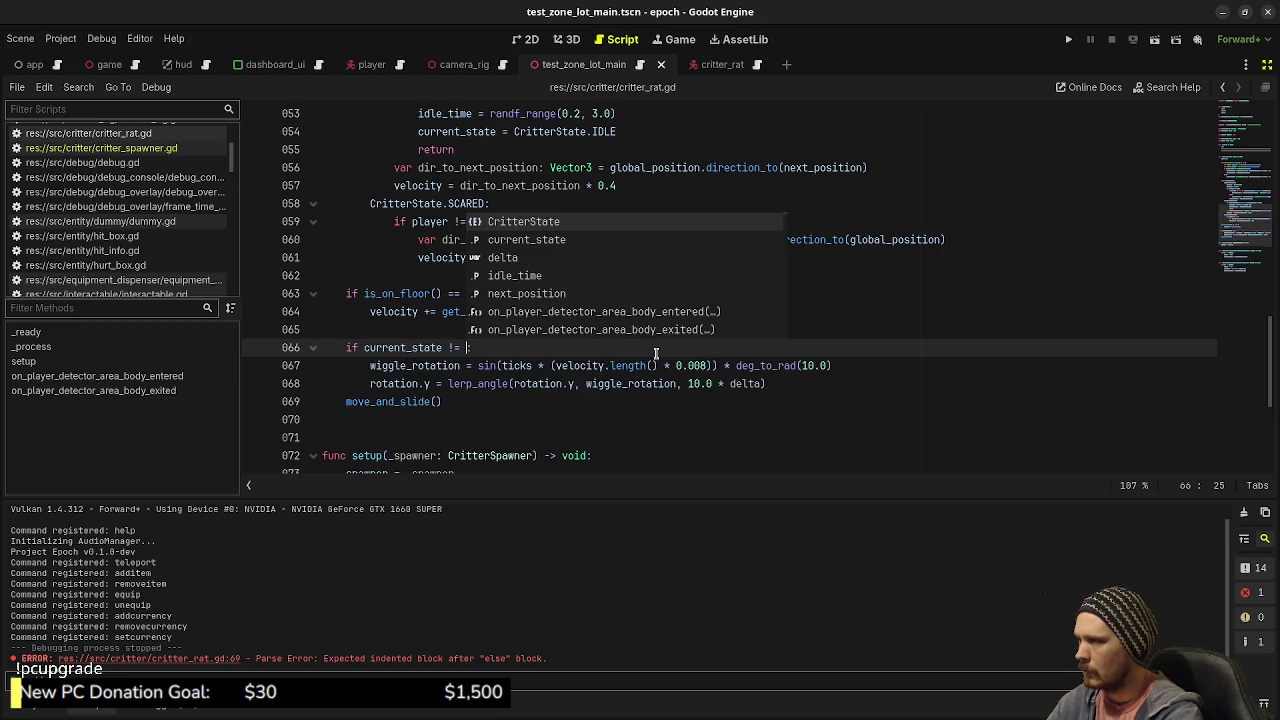
text(Cr)
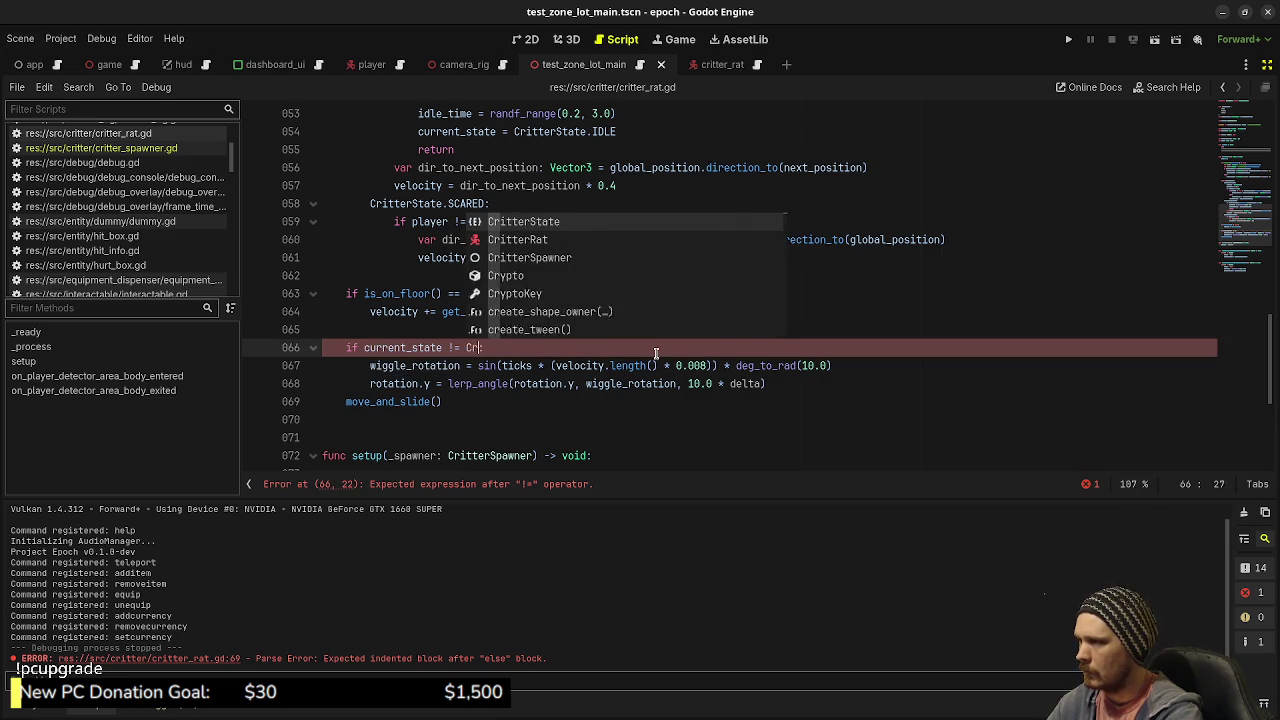
text(itterState.IDL)
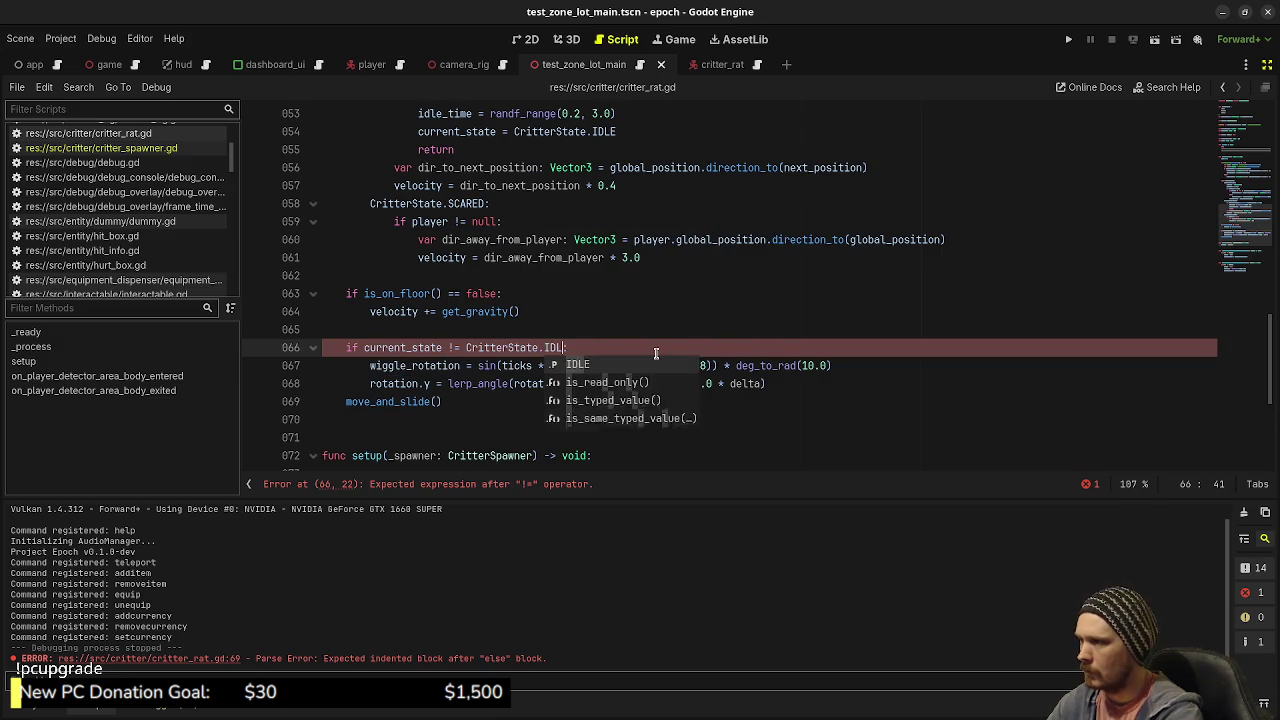
key(ctrl+s)
text(E:)
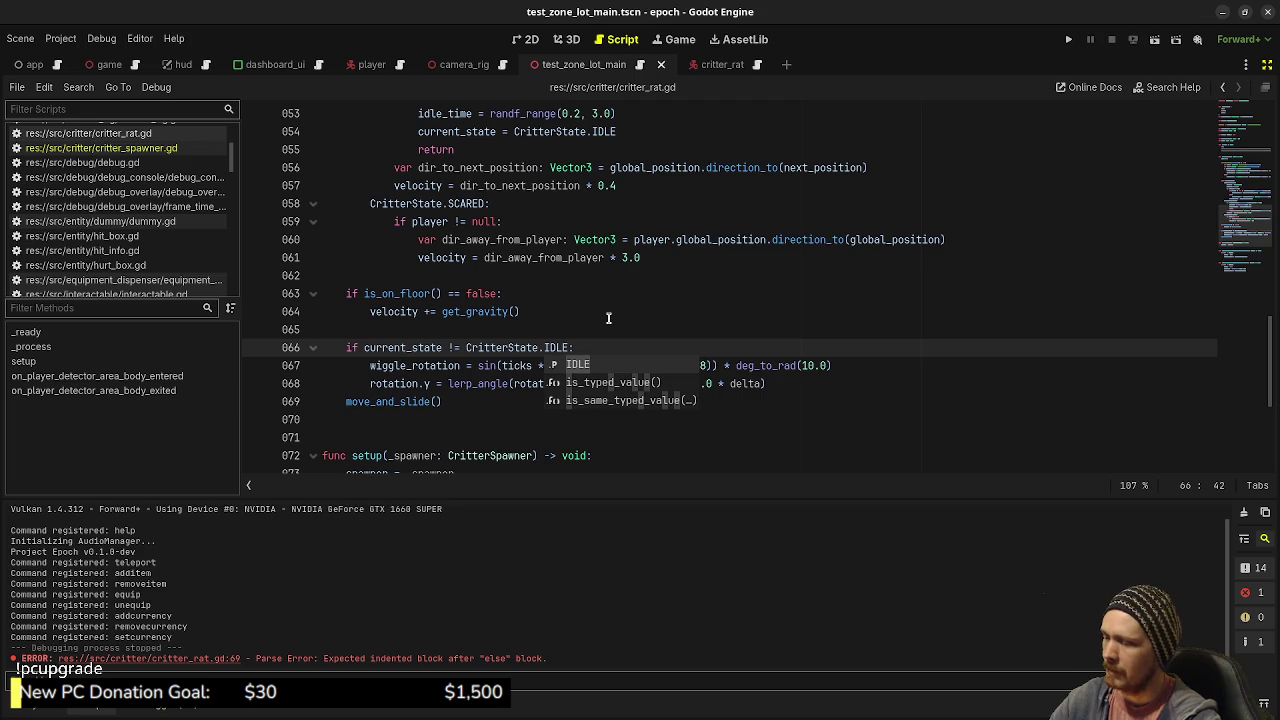
key(F5)
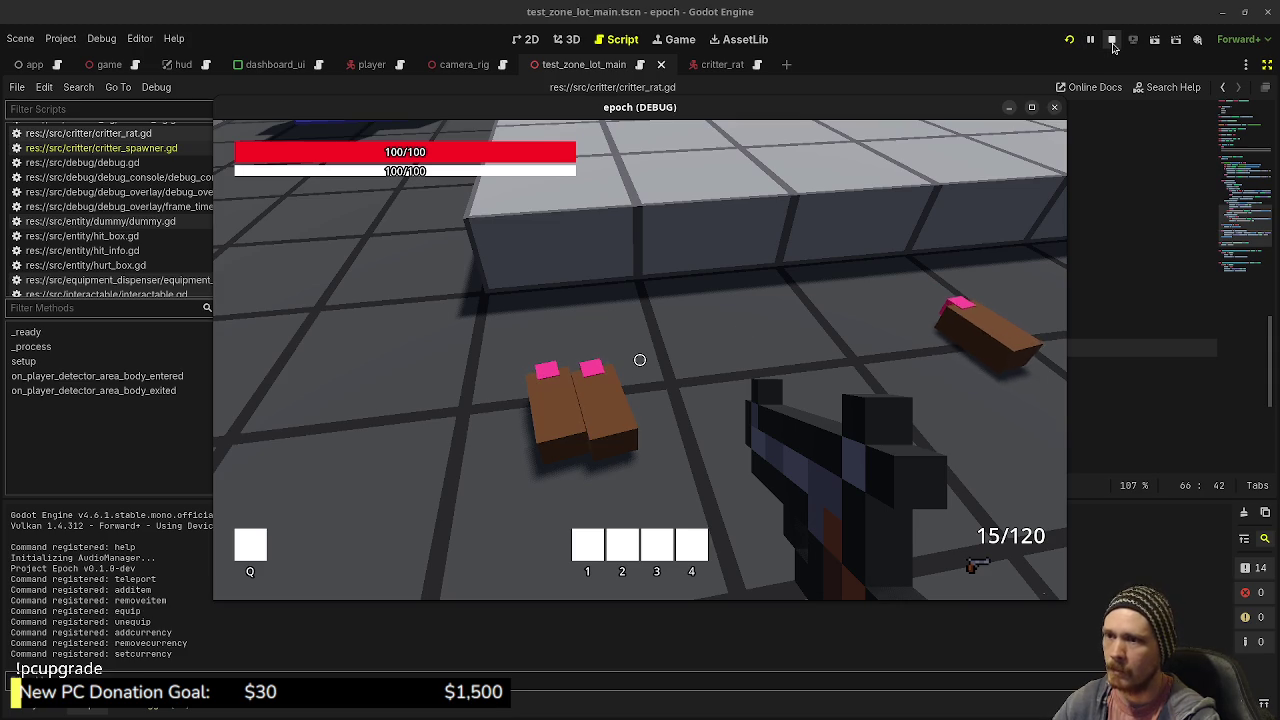
Step: Watch the rats wander the test level, then stop the game
click(1113, 47)
Step: Change the wiggle factor on line 67 from 0.008 to 0.01 and save
click(594, 338)
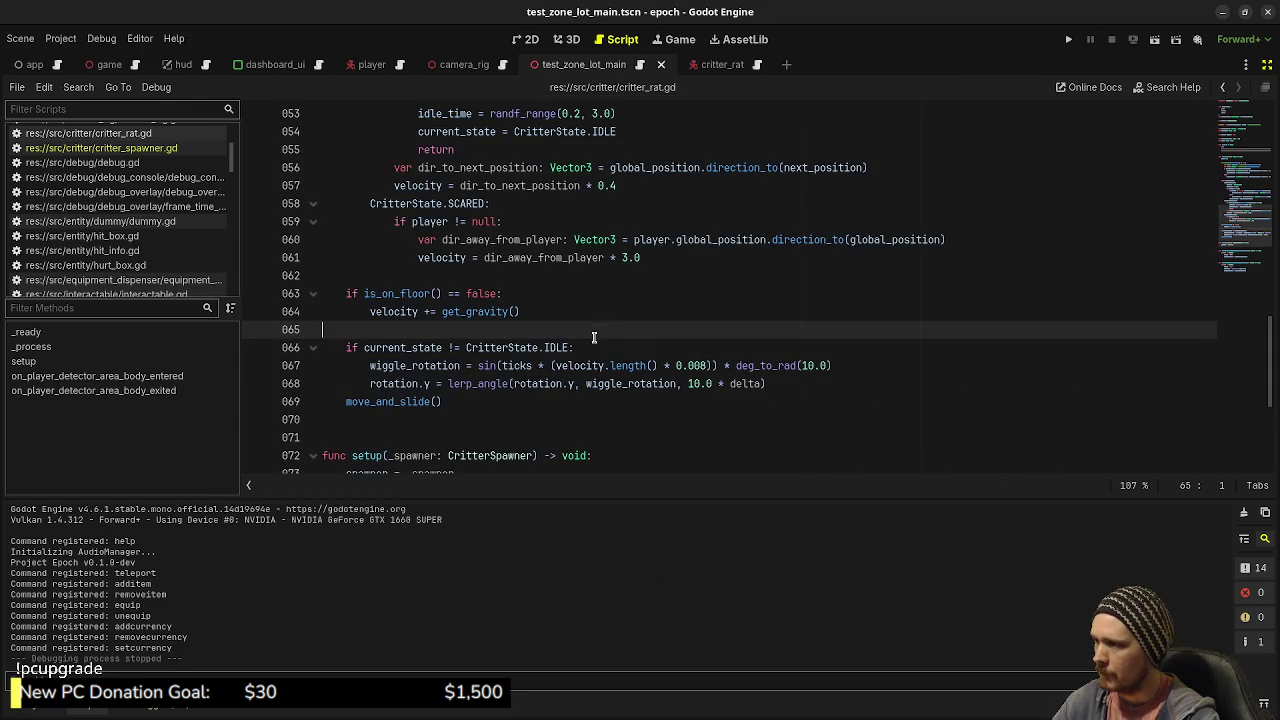
click(699, 366)
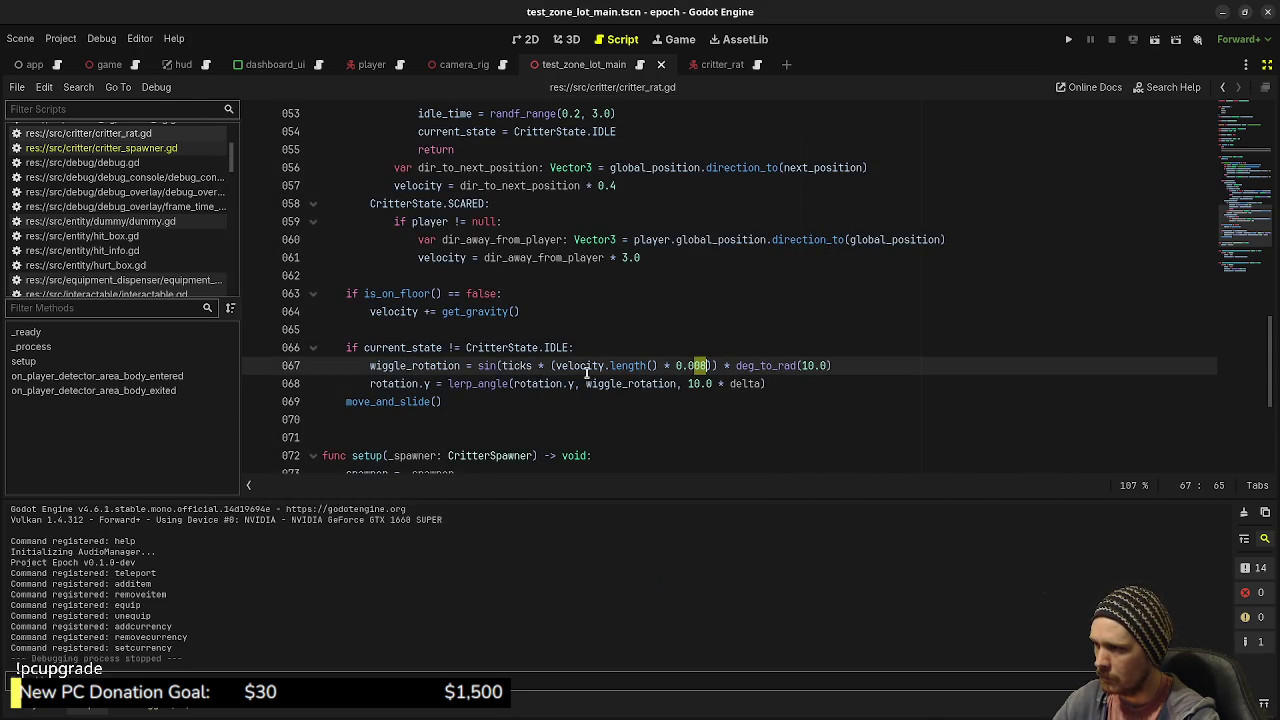
mouse_move(587, 372)
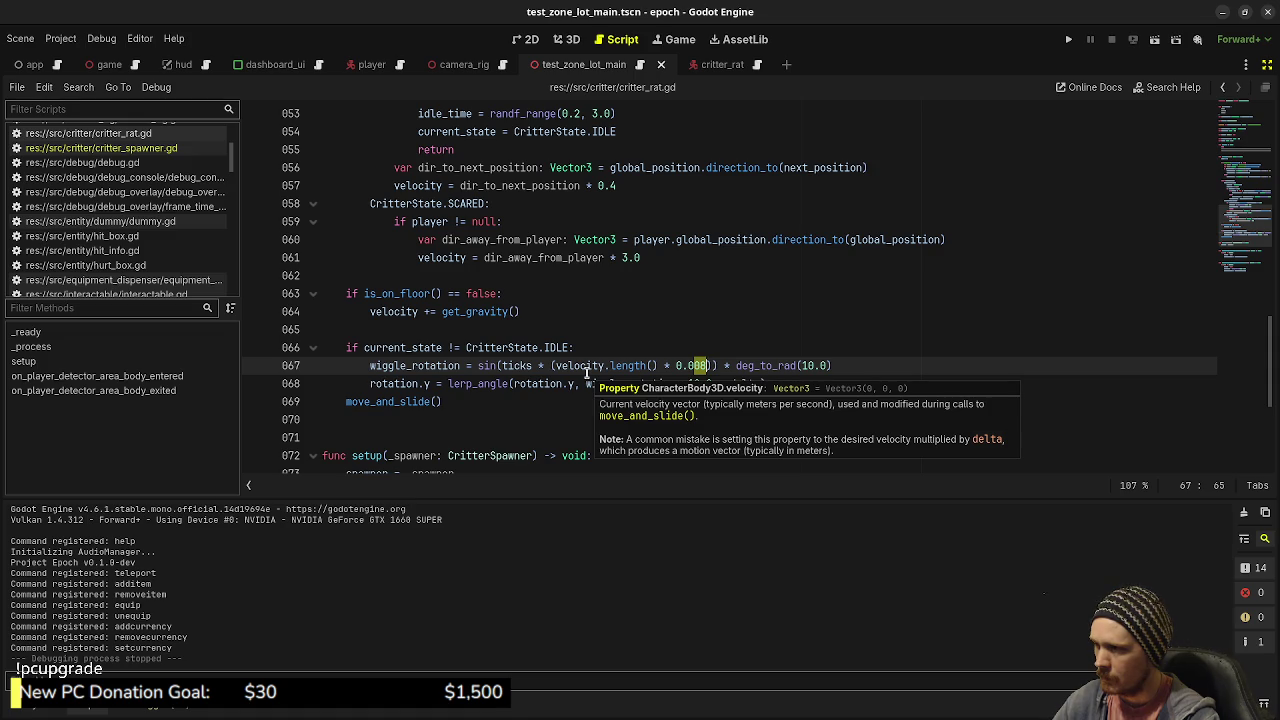
key(BackSpace)
text(1)
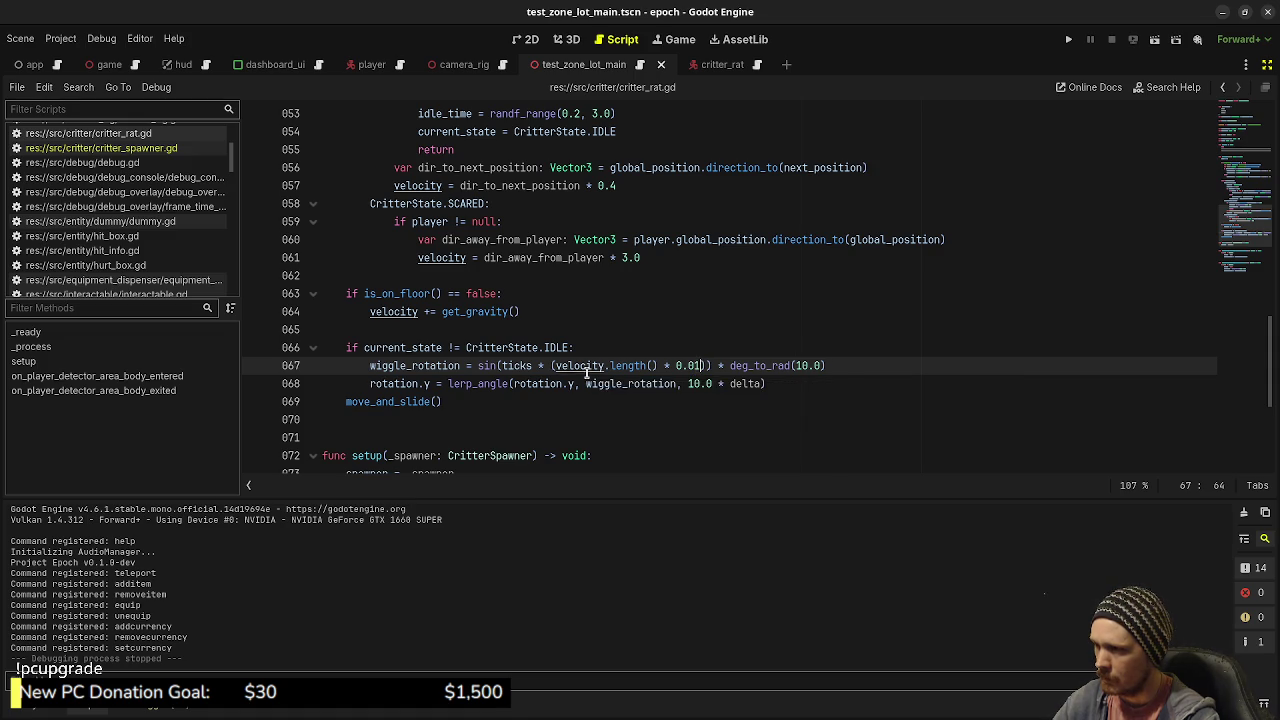
key(ctrl+s)
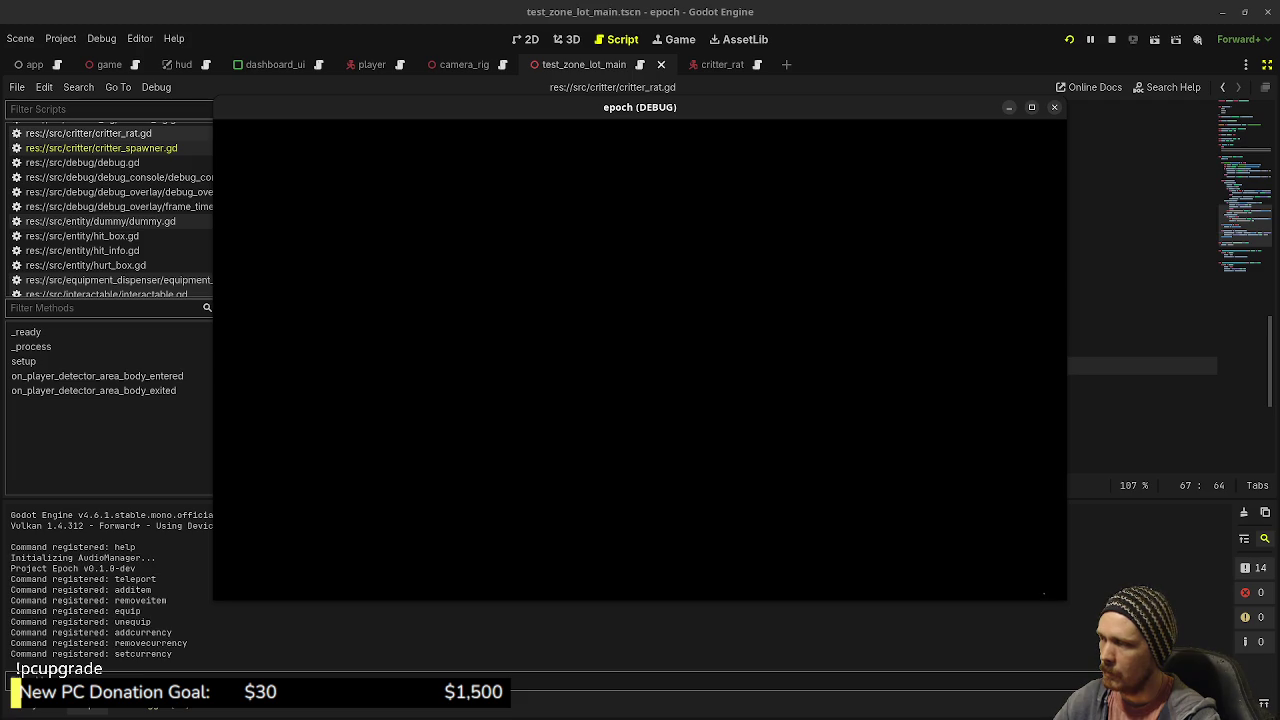
Step: Walk through the test level with W and A to watch the rats, then stop the game
key(w)
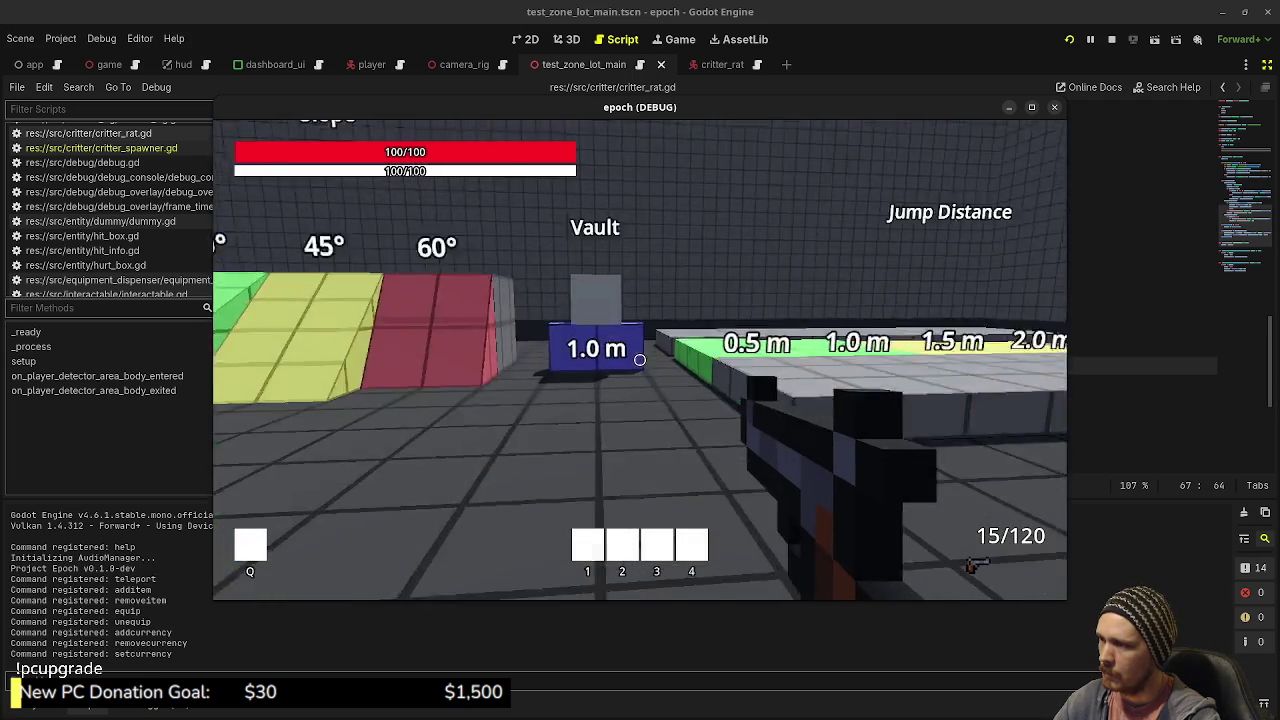
key(w)
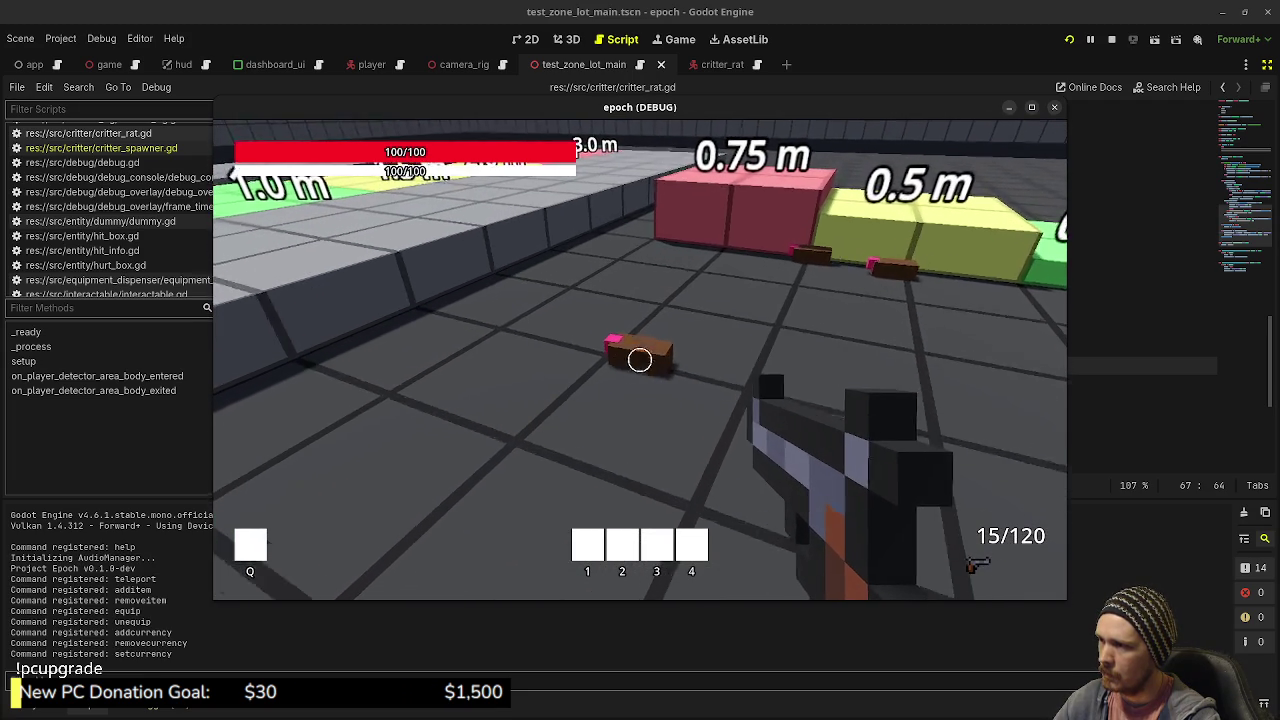
key(a)
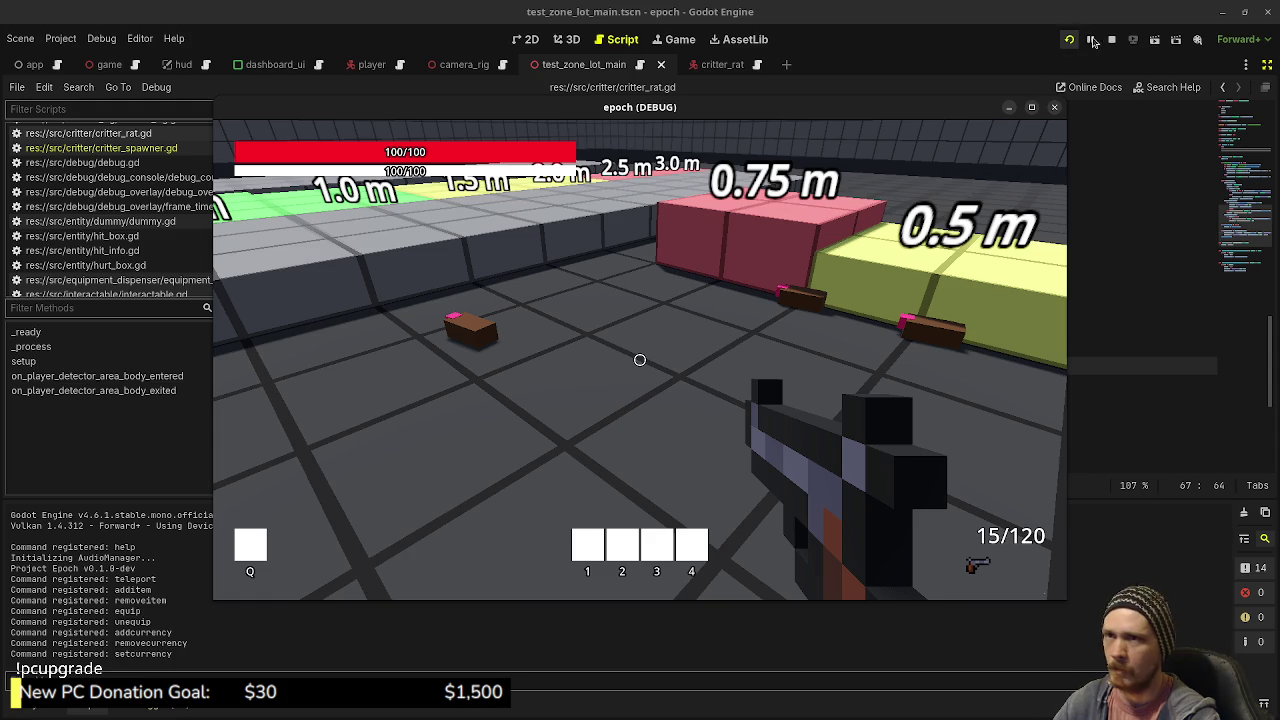
key(F8)
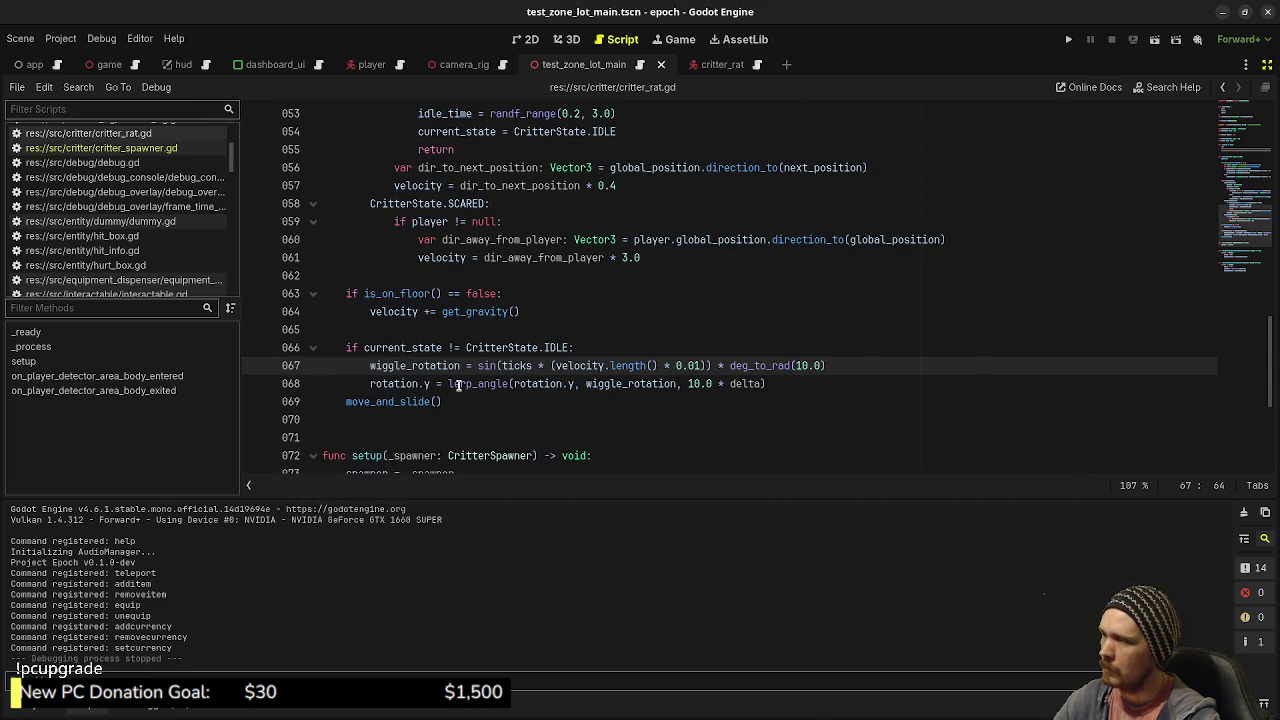
Step: Make line 68's lerp target rotation.y + wiggle_rotation, save, and playtest the rats
click(586, 383)
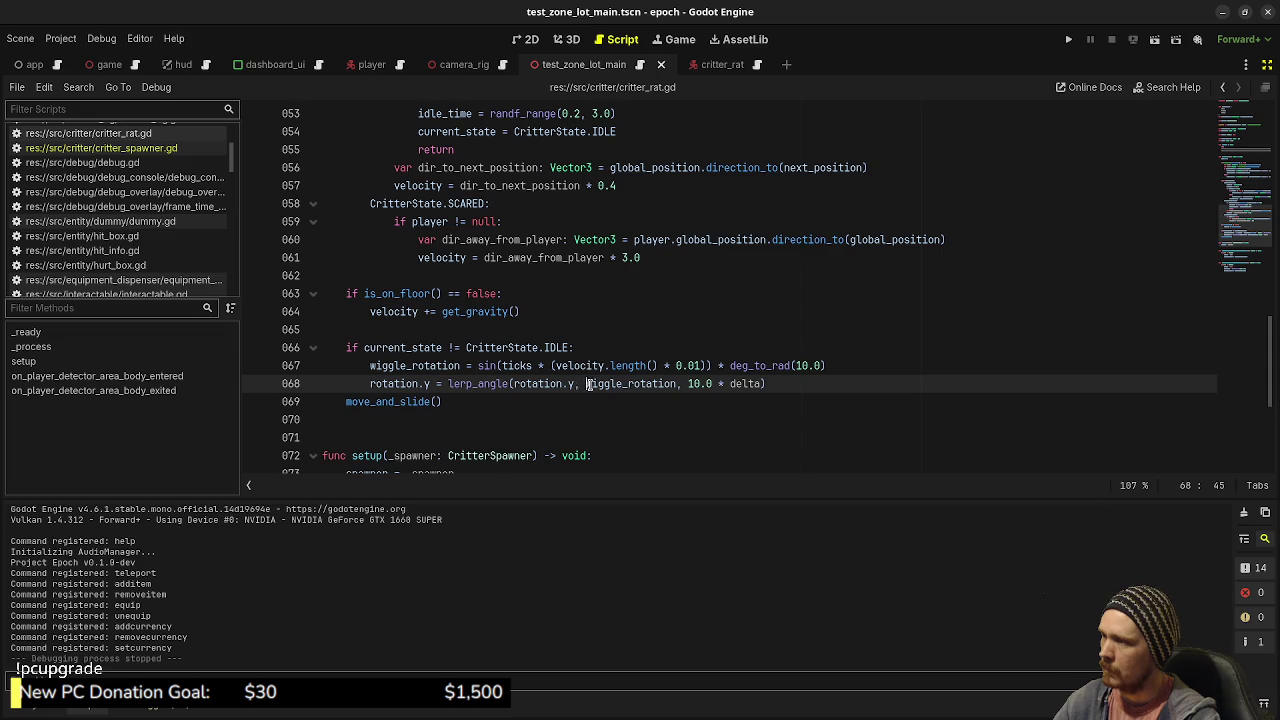
text(-otation)
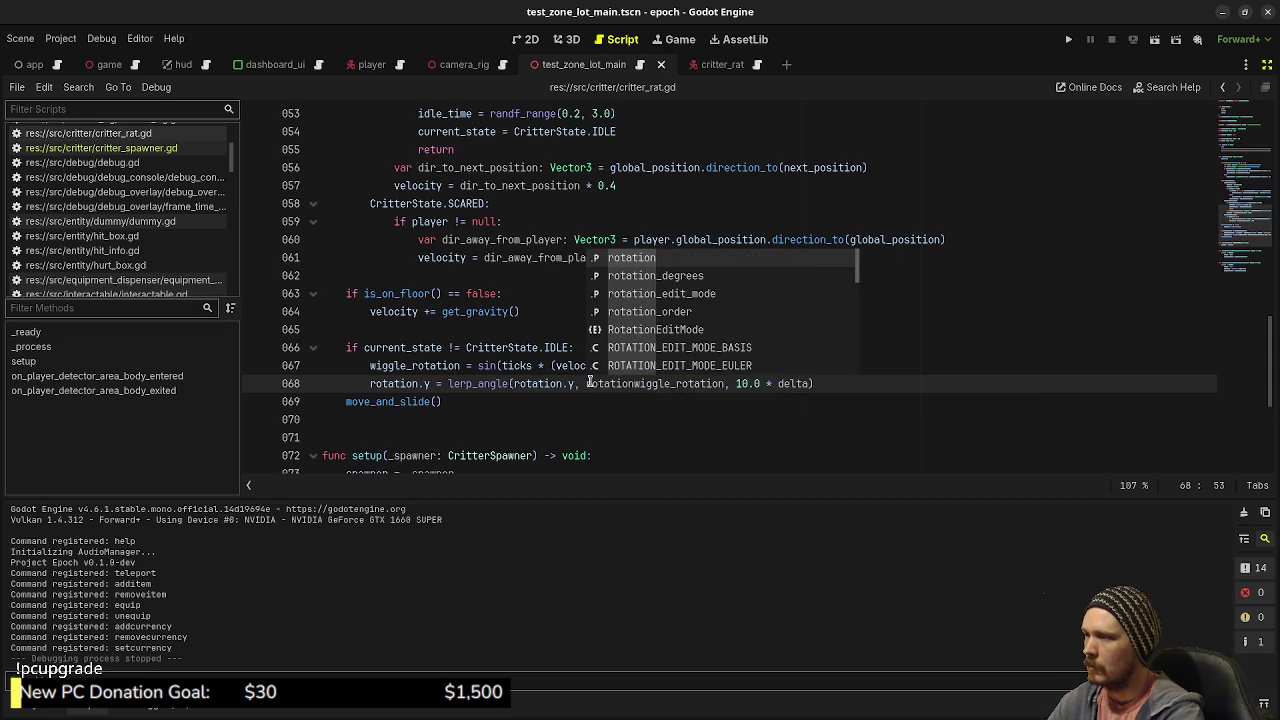
text(.y +)
key(ctrl+s)
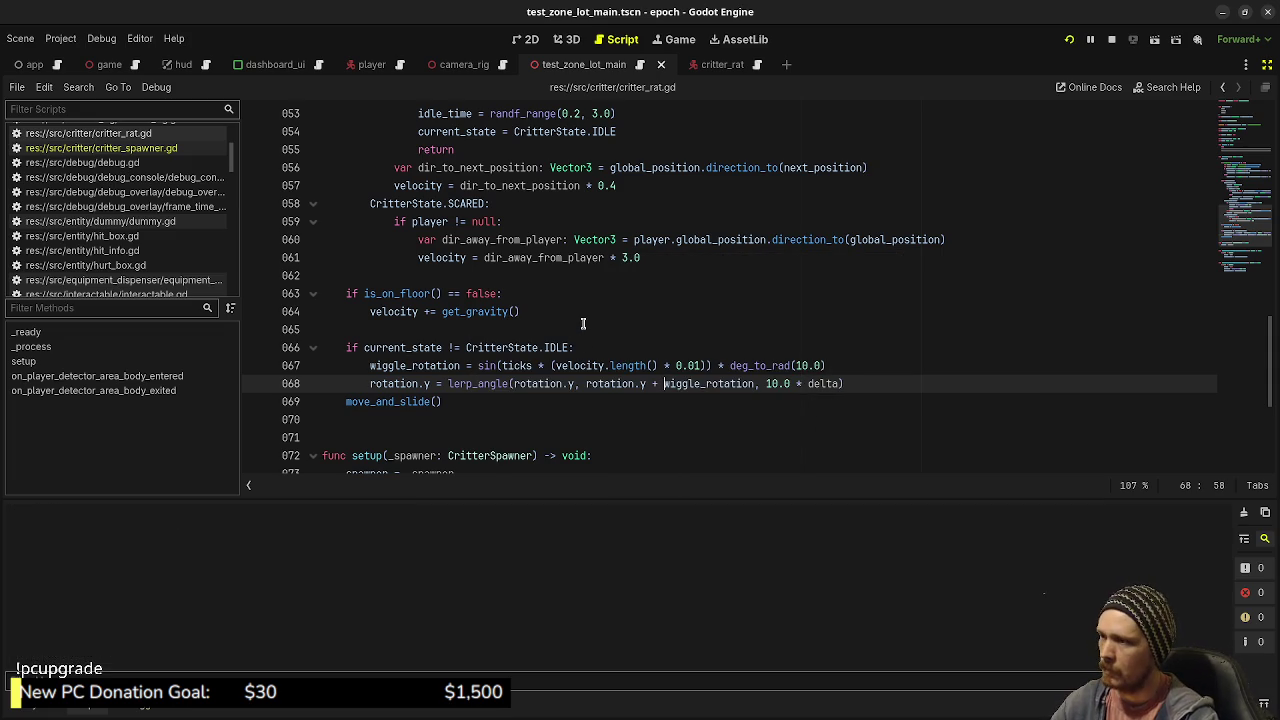
key(F5)
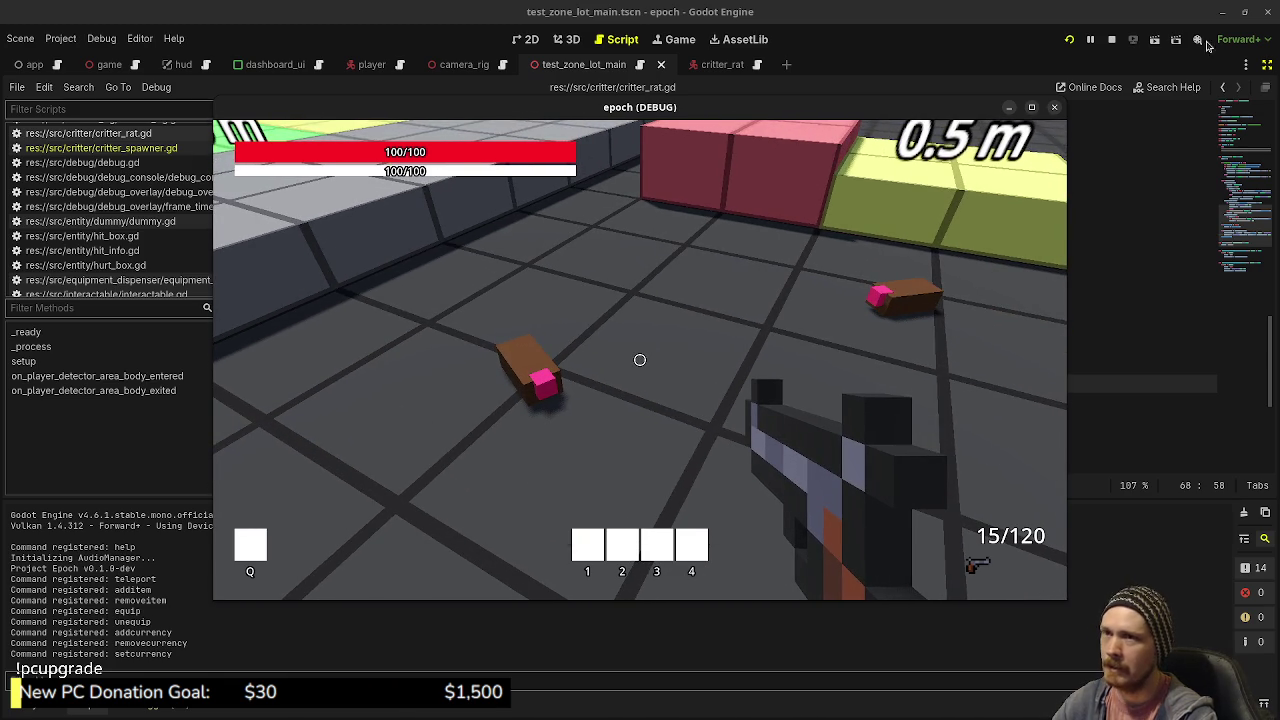
click(1111, 39)
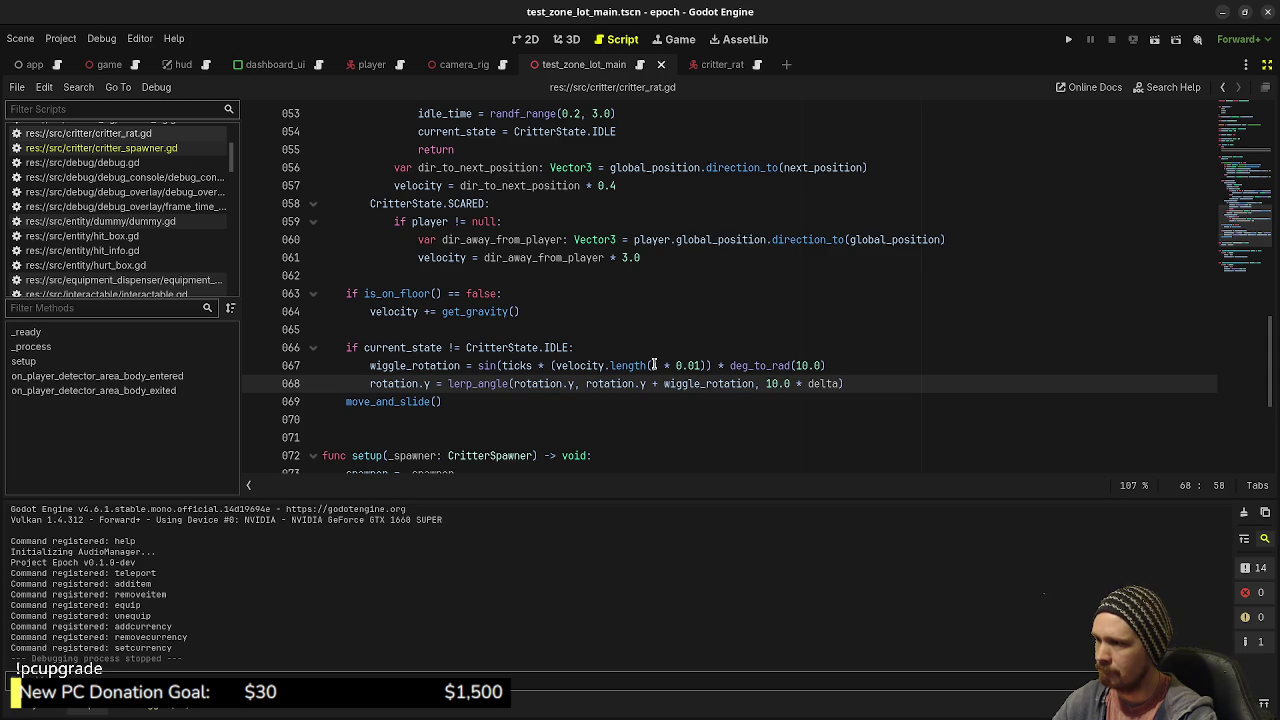
Step: Cut the wiggle angle from 10.0 to 1.0 degree, save, and playtest the rats
click(800, 366)
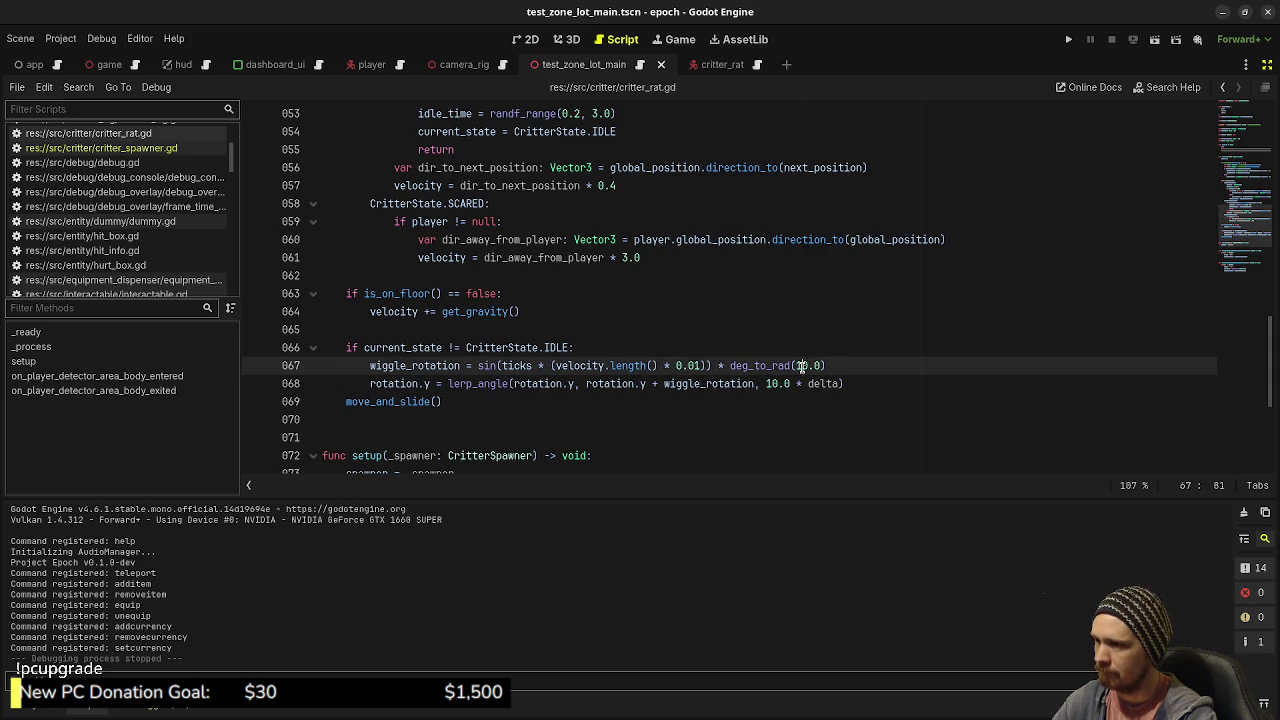
key(Delete)
key(ctrl+s)
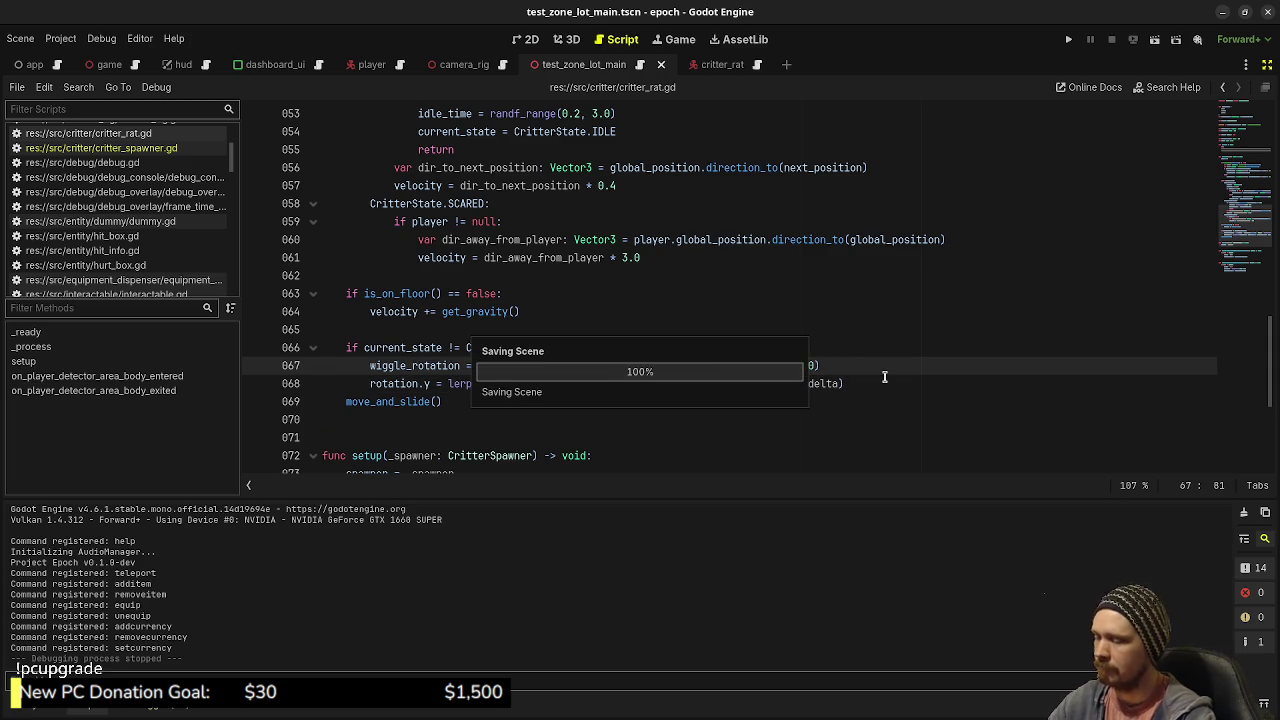
key(F5)
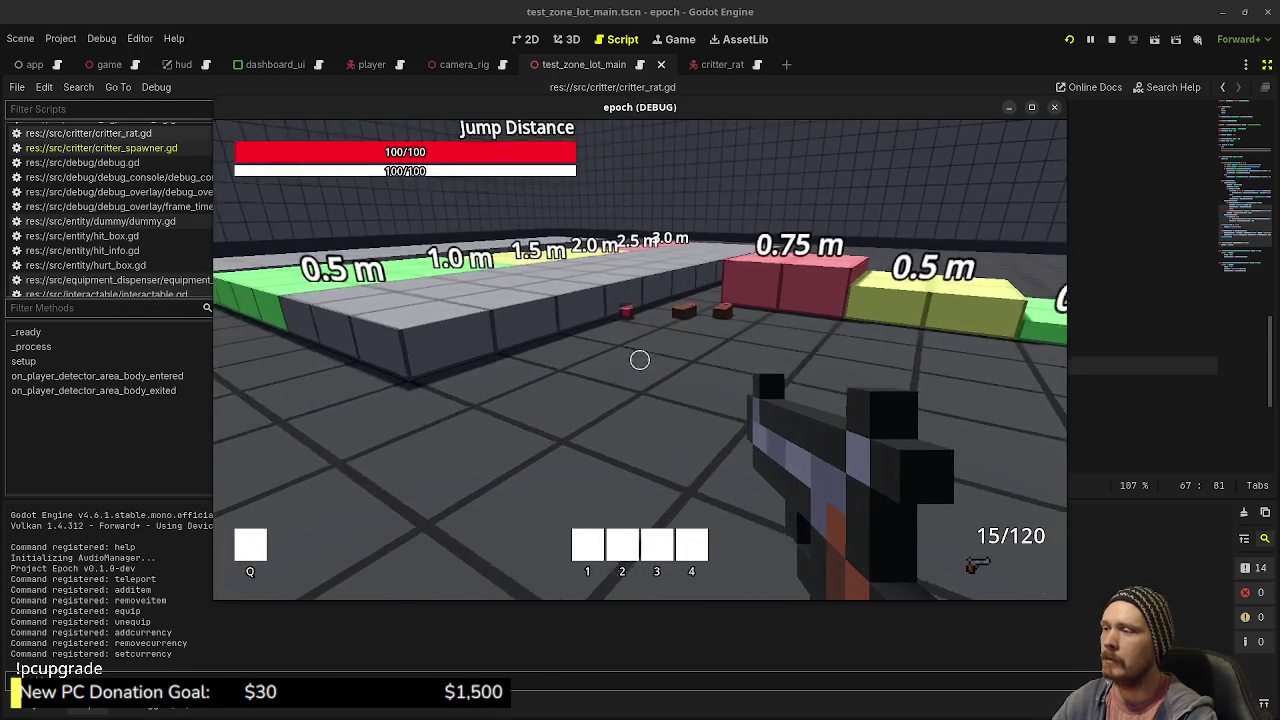
key(w)
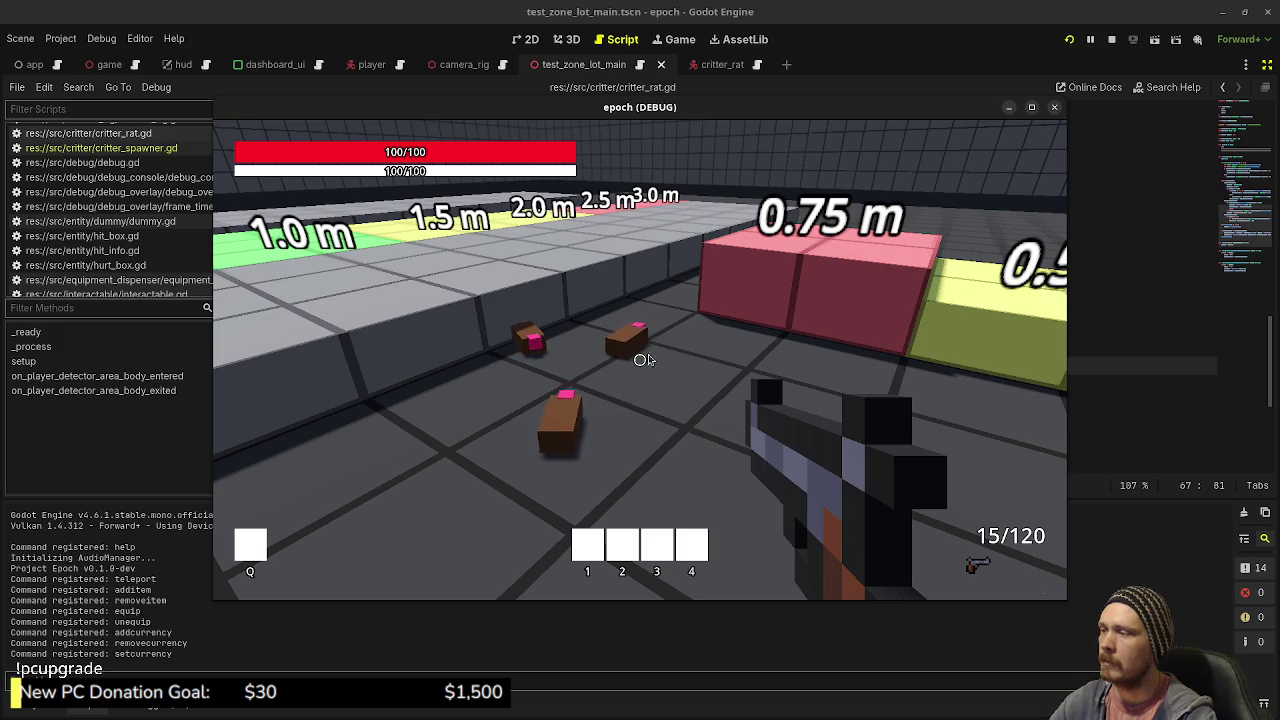
key(F8)
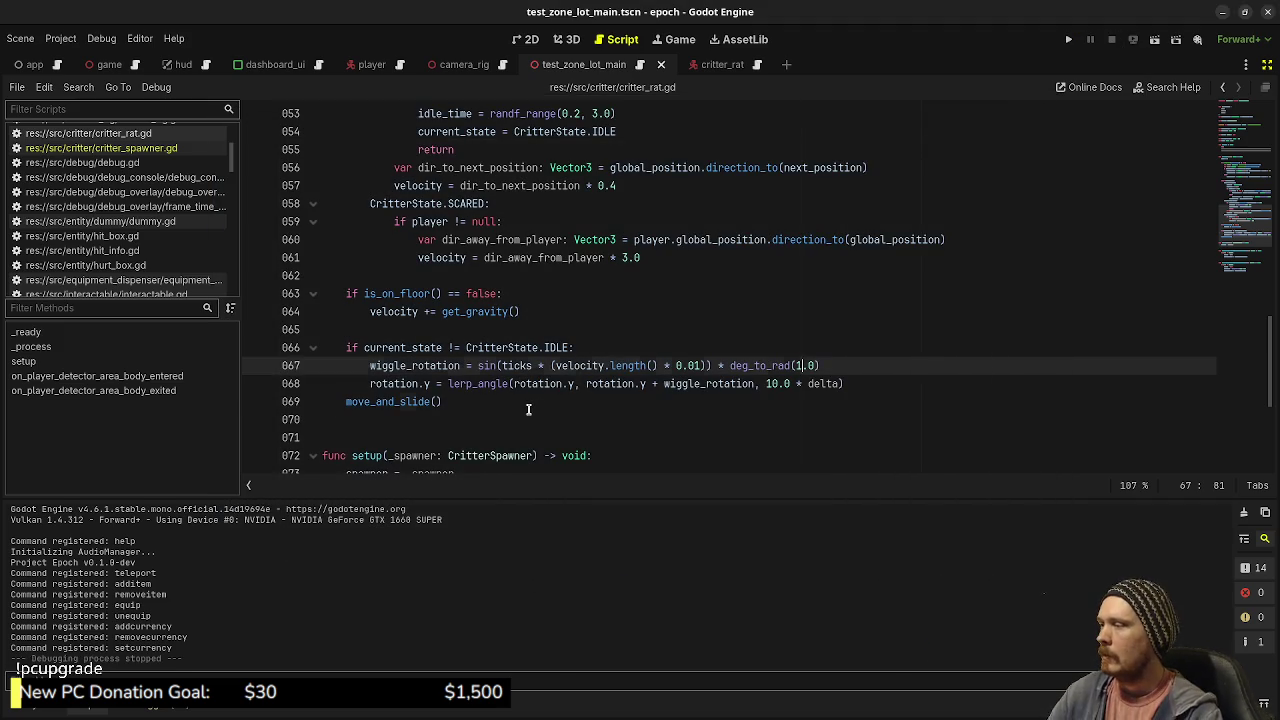
Step: Undo edits back to the velocity > 0.0 check, 0.008 factor and 10.0-degree angle
click(528, 409)
key(ctrl+z)
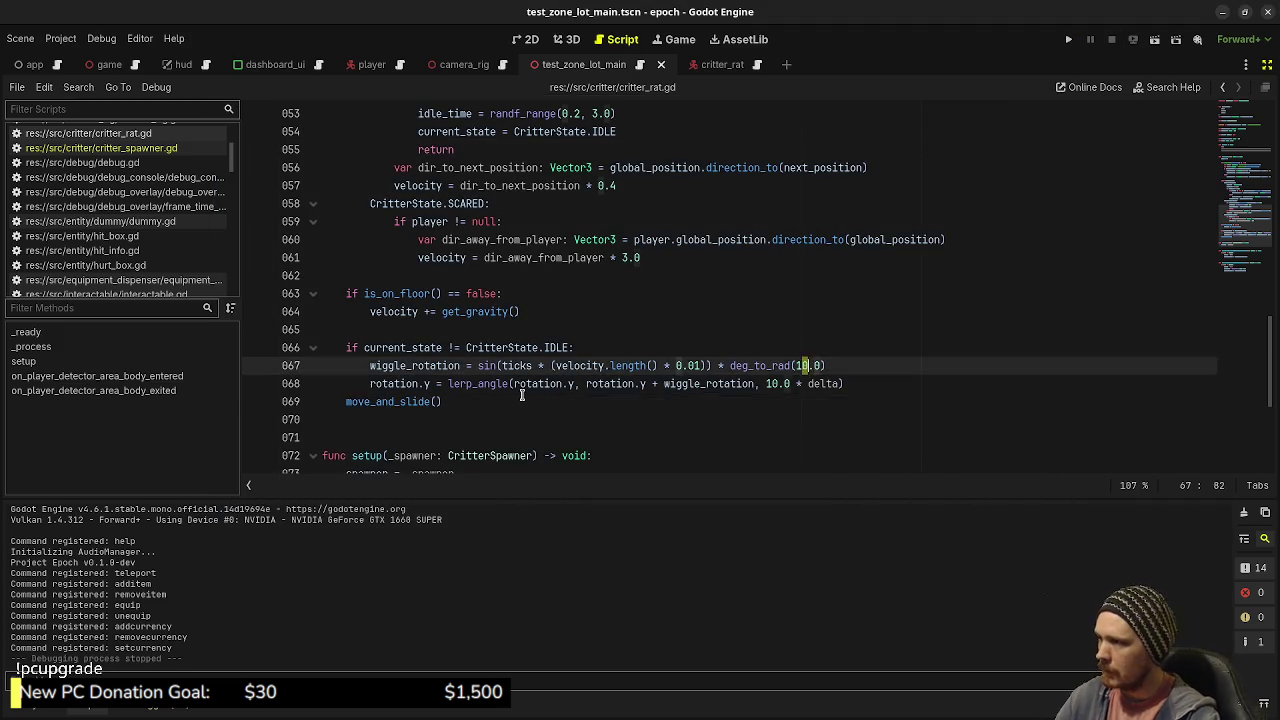
key(ctrl+z)
key(ctrl+z)
key(ctrl+z)
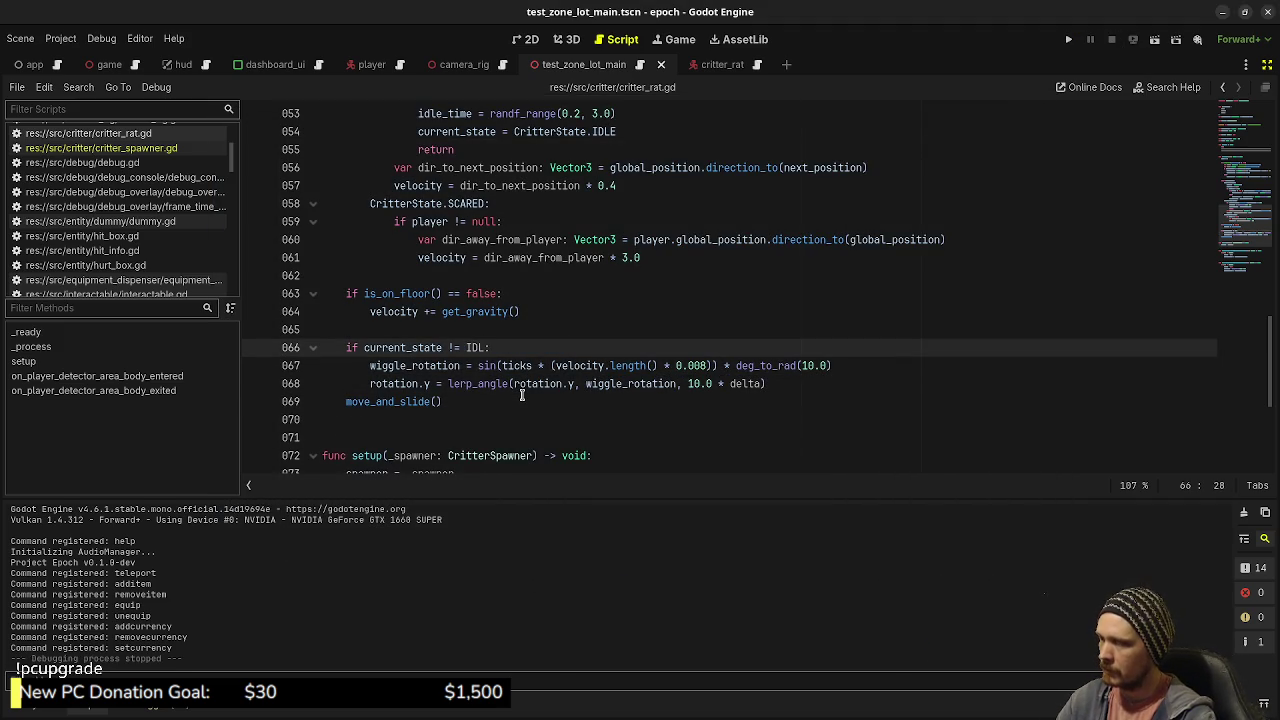
key(ctrl+z)
key(ctrl+z)
key(ctrl+z)
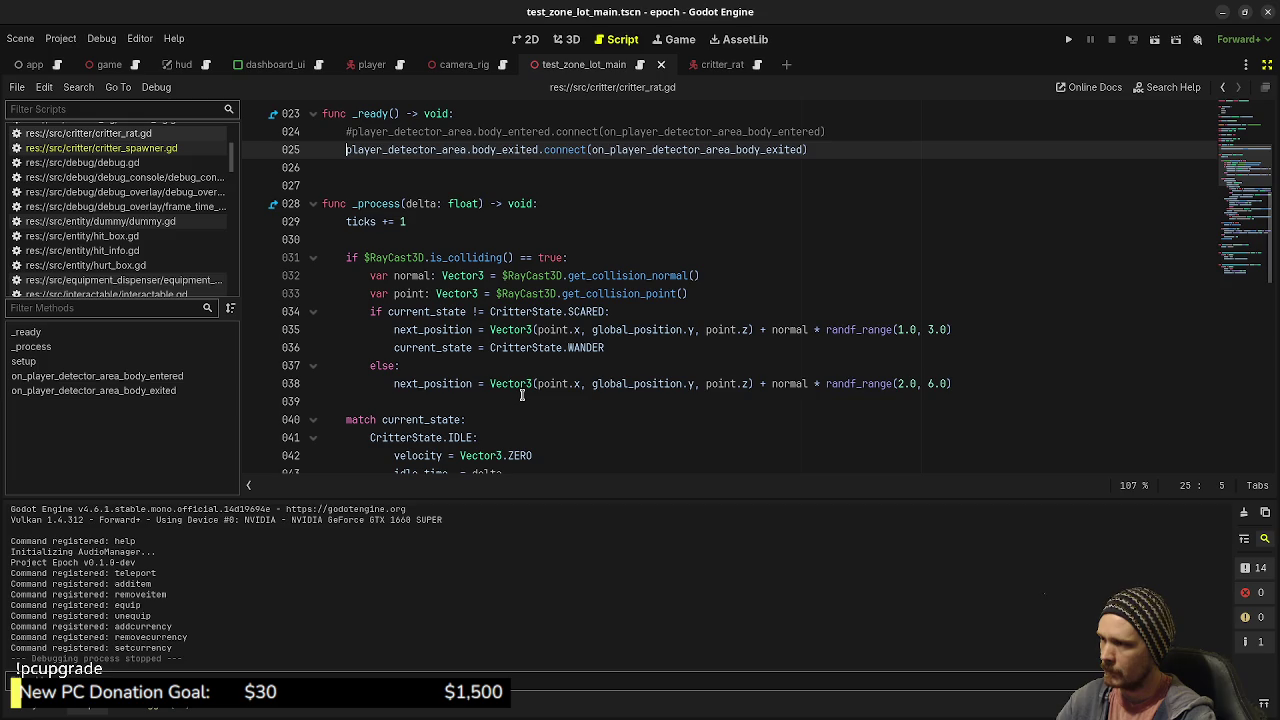
key(ctrl+z)
key(ctrl+z)
key(ctrl+z)
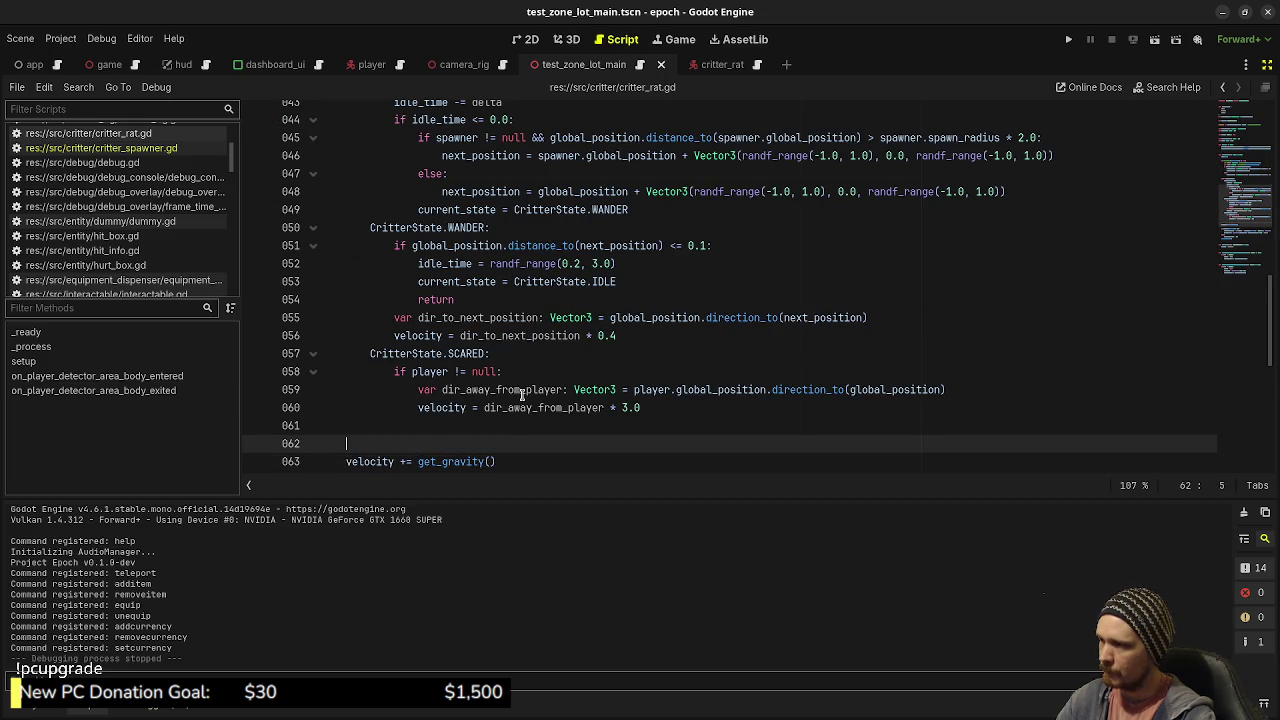
key(ctrl+z)
key(ctrl+z)
key(ctrl+z)
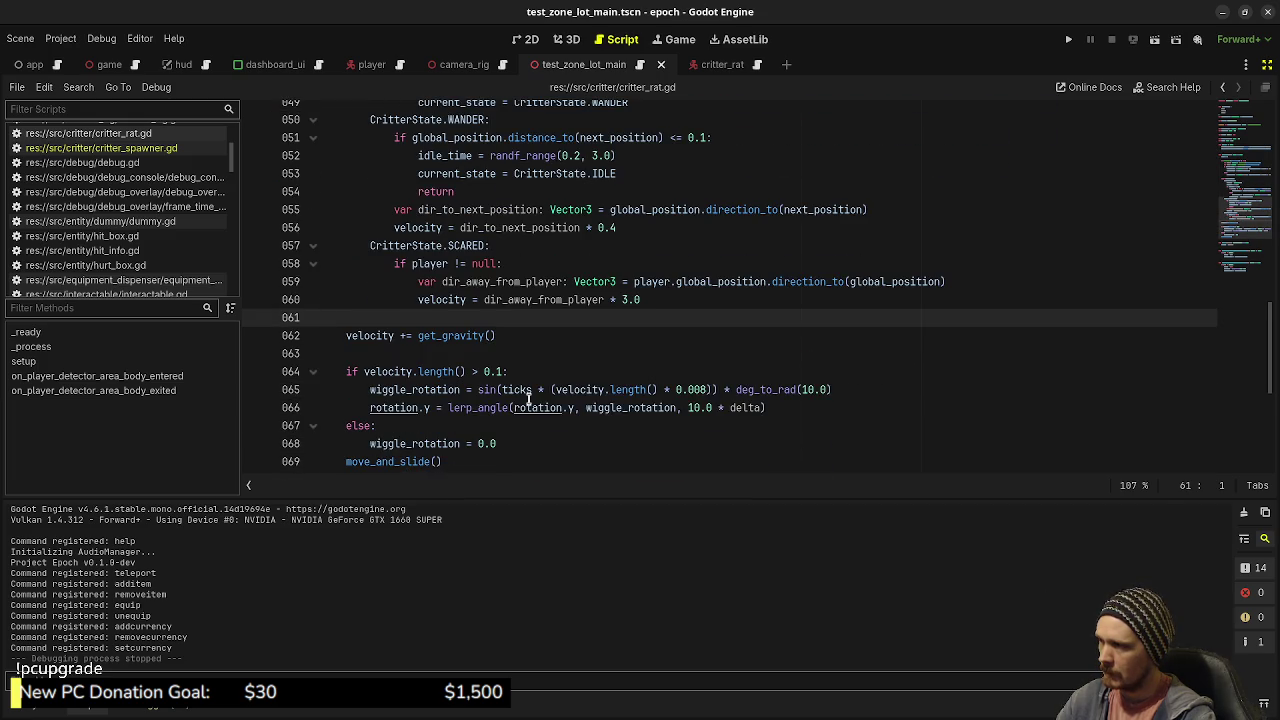
key(ctrl+z)
key(ctrl+z)
key(ctrl+z)
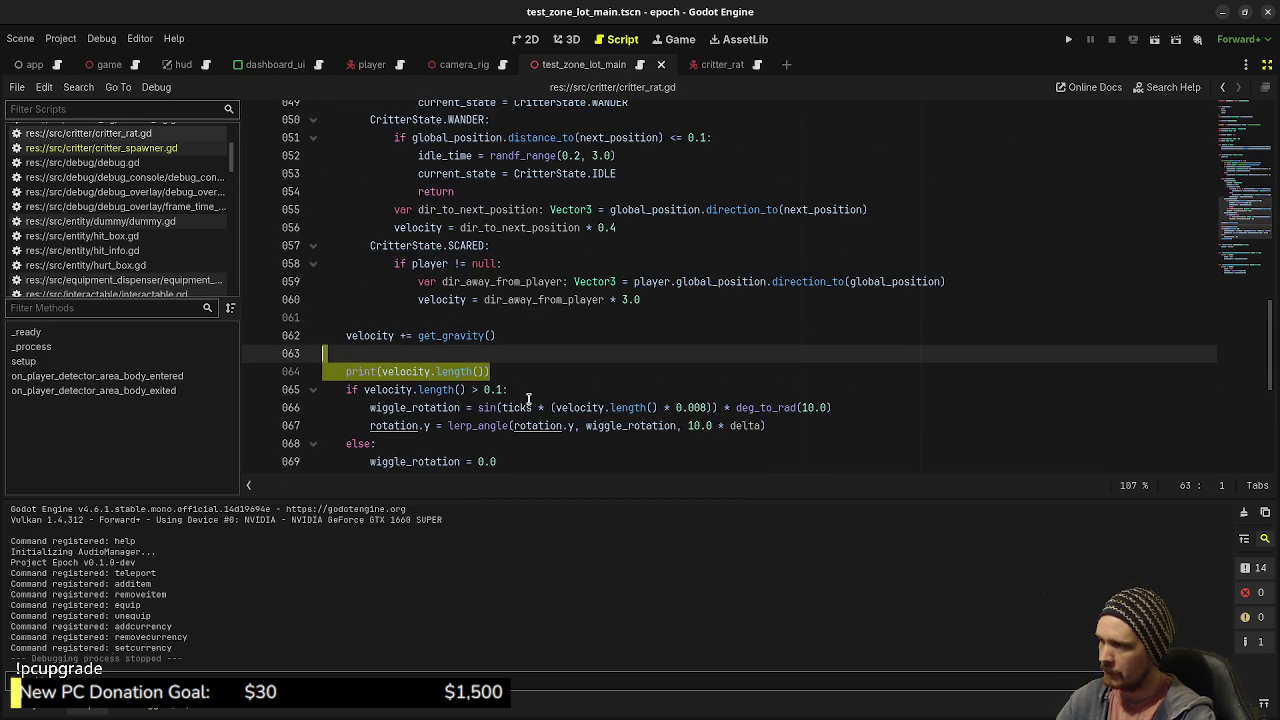
key(ctrl+z)
key(ctrl+z)
key(ctrl+z)
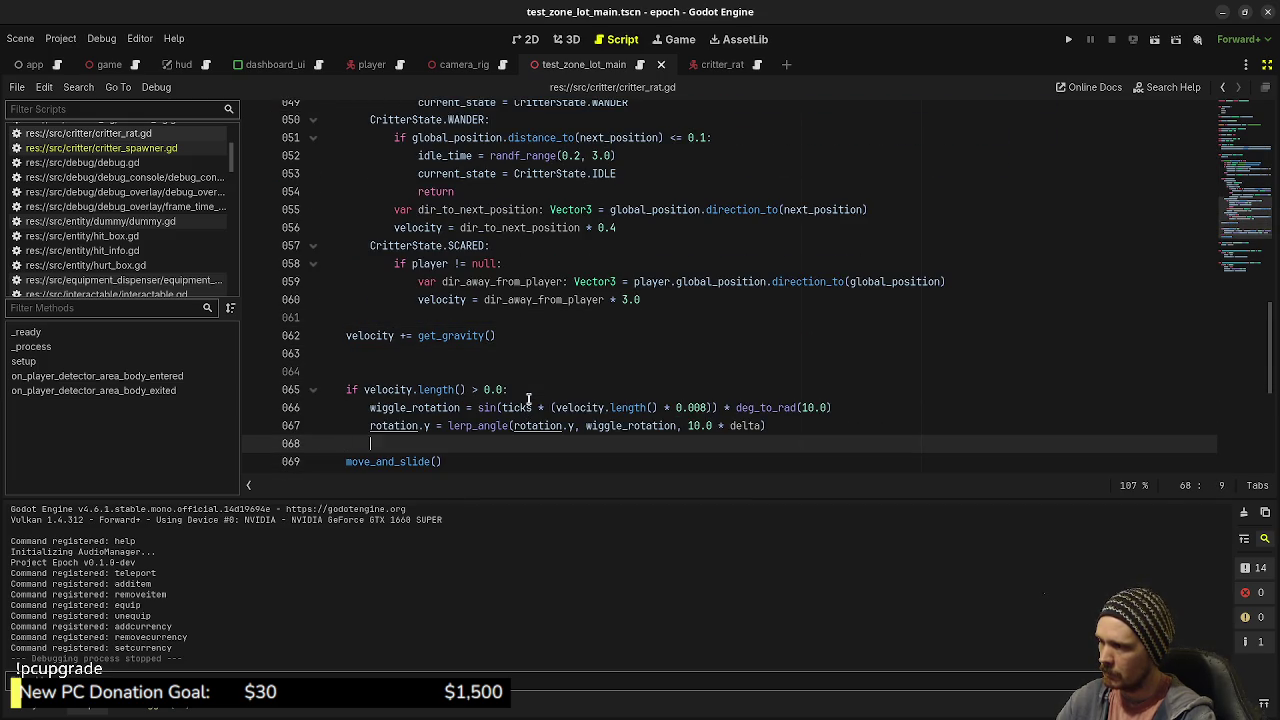
Step: Redo back to the not-IDLE, 0.01-factor, 1.0-degree wiggle and select line 68's rotation.y + wiggle_rotation
key(ctrl+z)
key(ctrl+z)
key(ctrl+z)
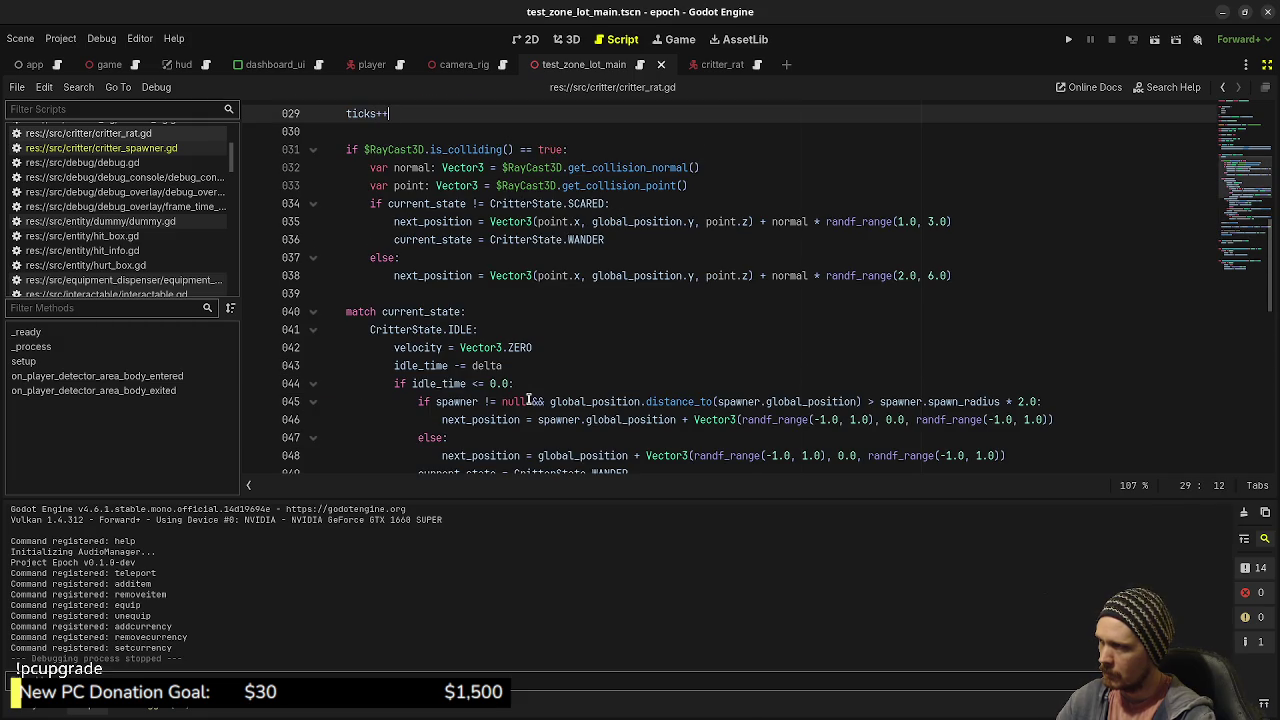
key(ctrl+z)
key(ctrl+z)
key(ctrl+z)
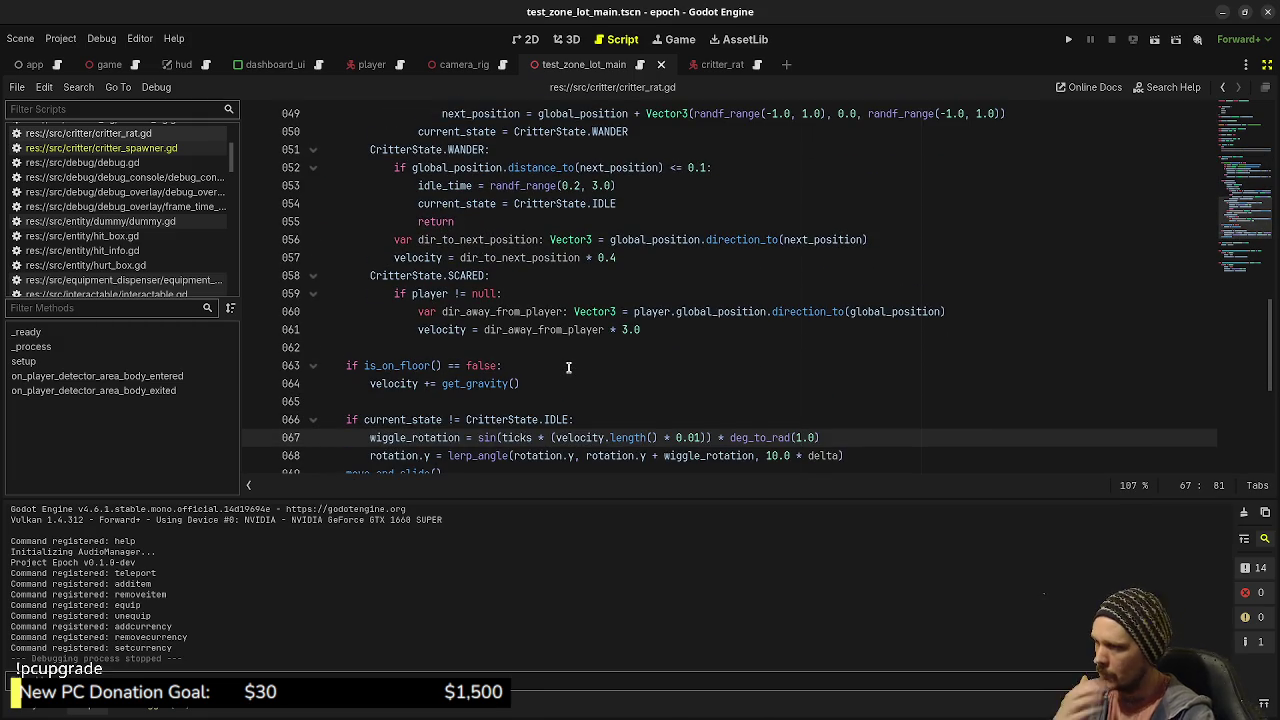
key(ctrl+z)
key(ctrl+z)
key(ctrl+z)
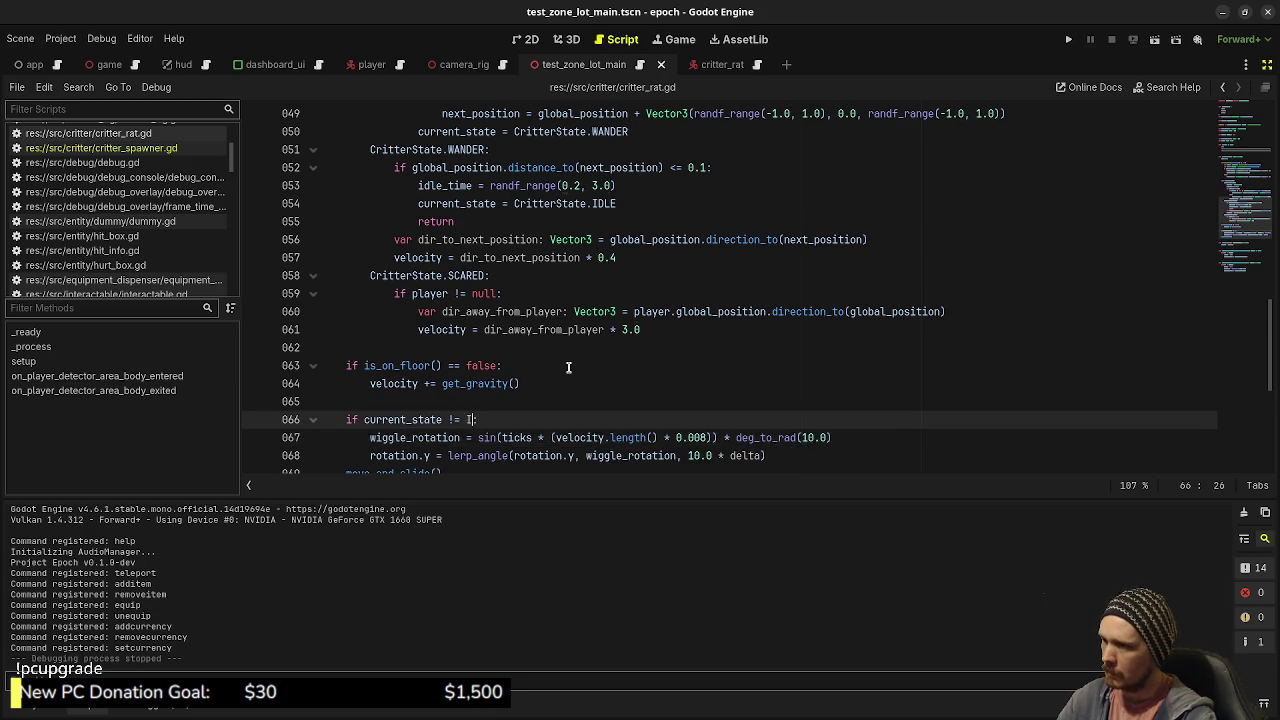
key(ctrl+shift+z)
key(ctrl+shift+z)
key(ctrl+shift+z)
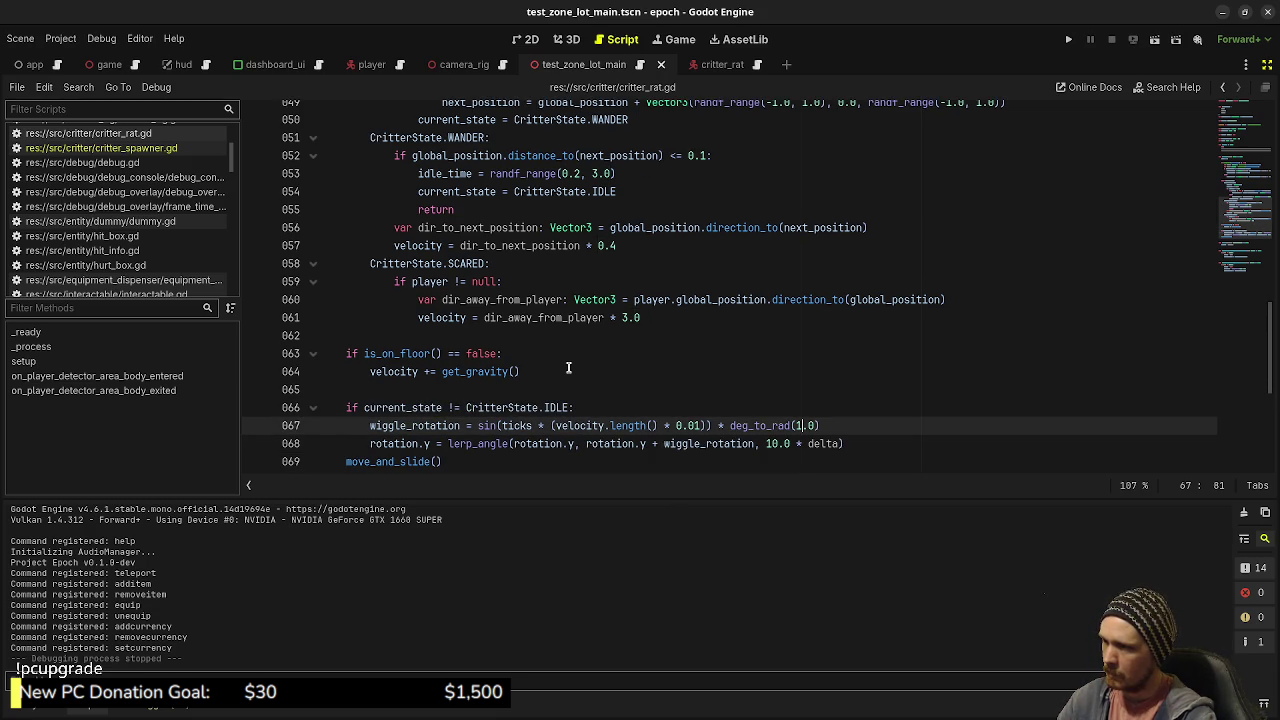
click(747, 396)
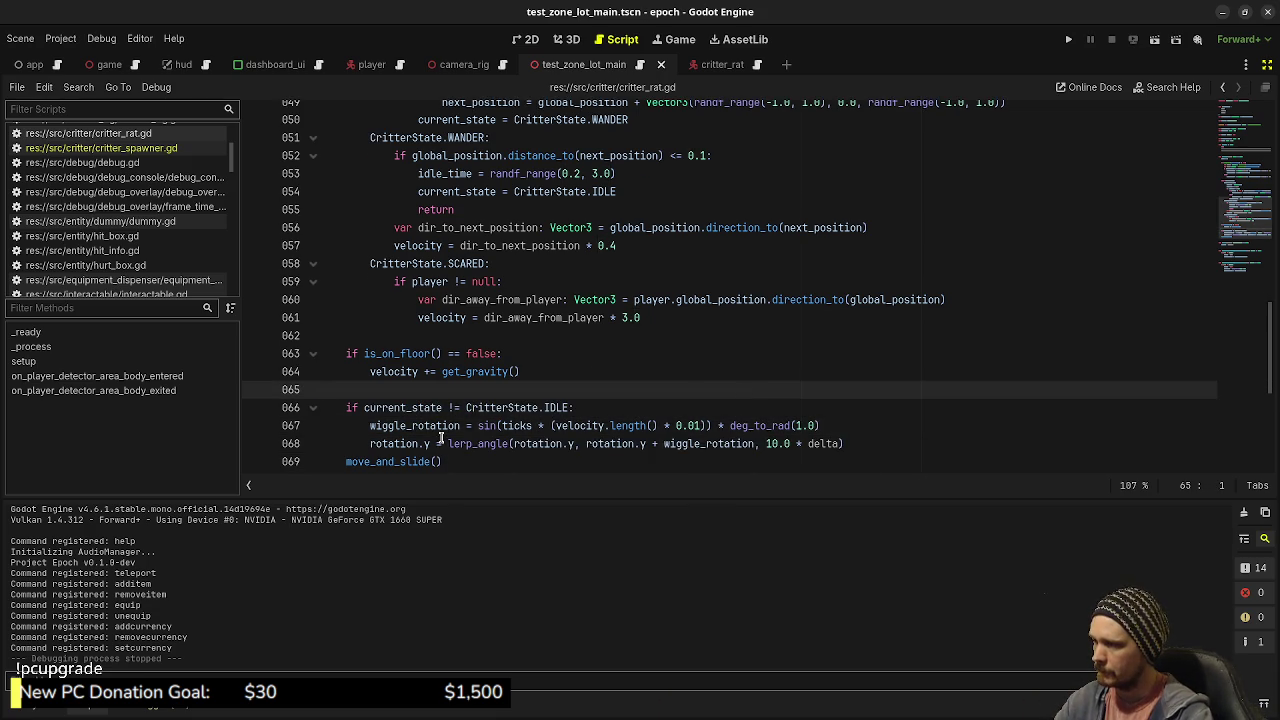
mouse_move(446, 443)
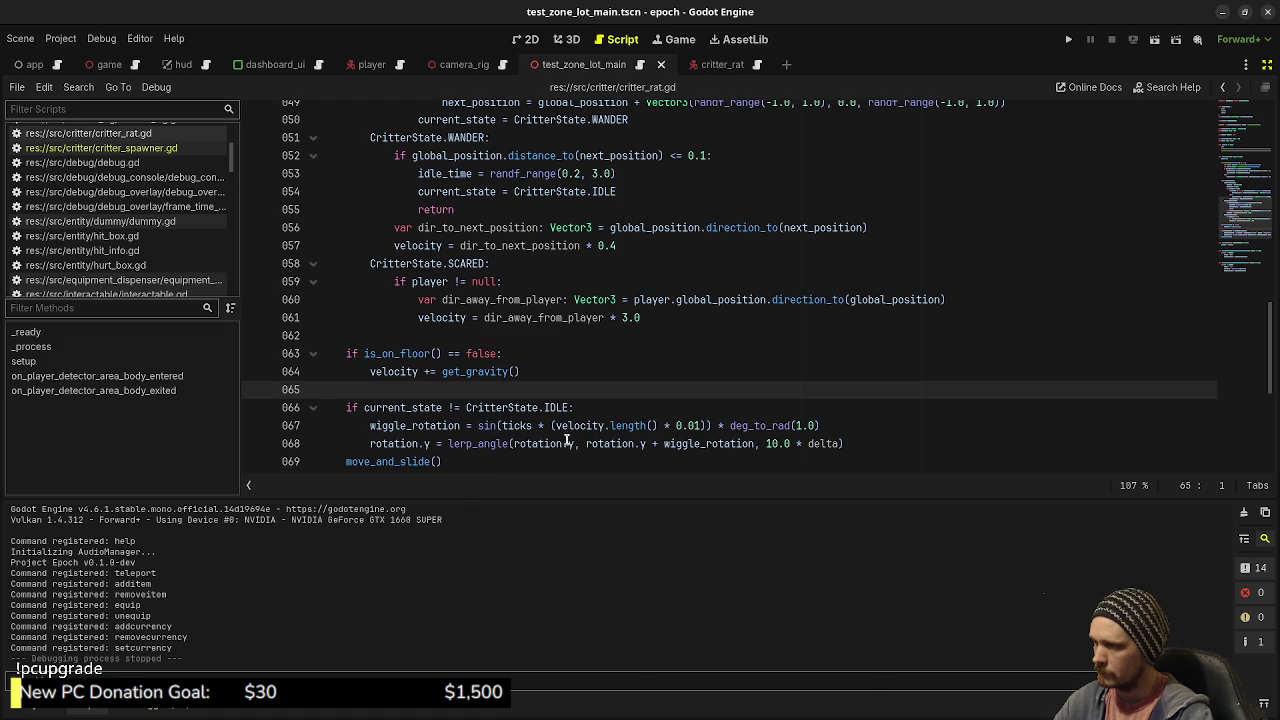
drag(587, 443, 755, 443)
Step: Replace line 68's lerp target with atan2(-velocity.x, -velocity.z) and save
text(atan)
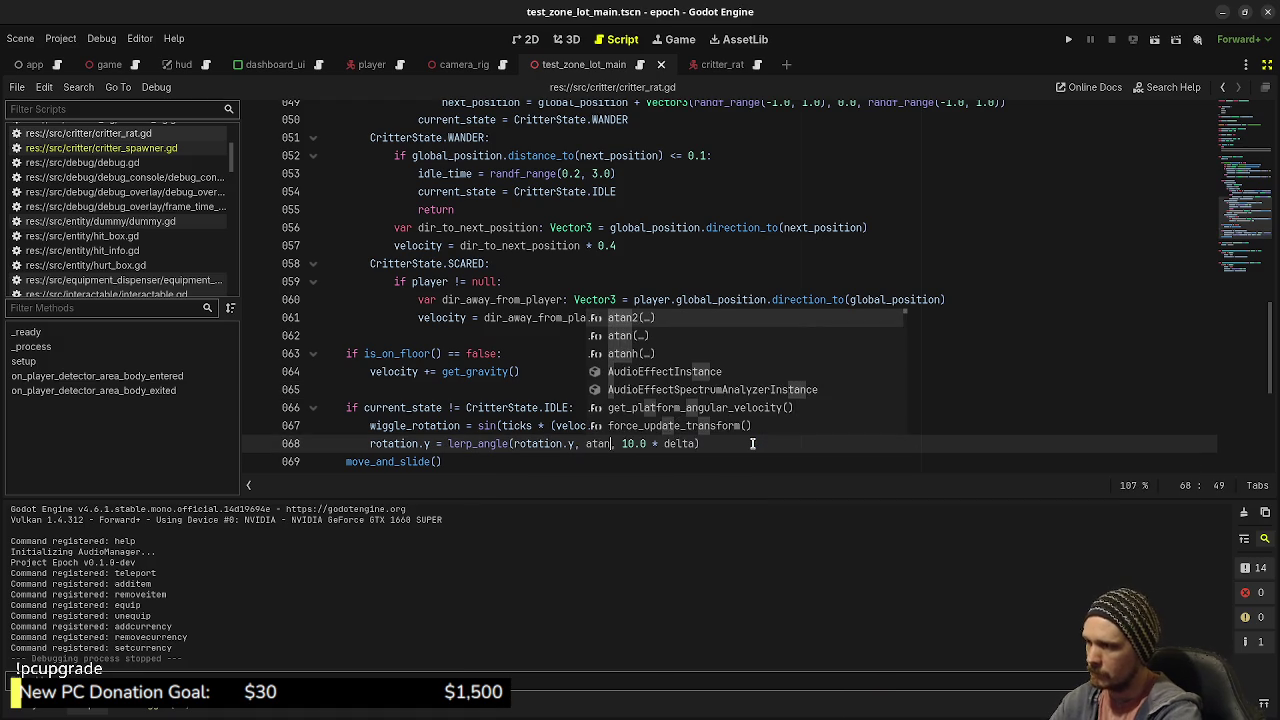
key(Return)
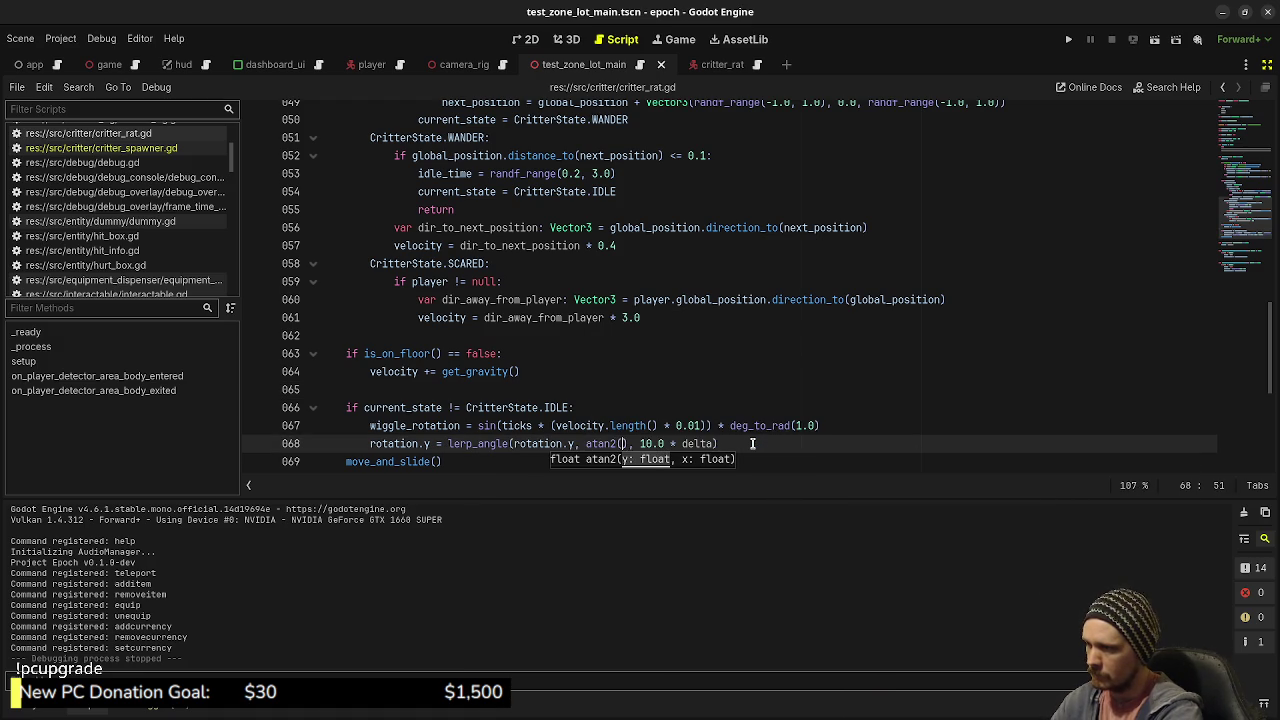
text(-velocity.x, -)
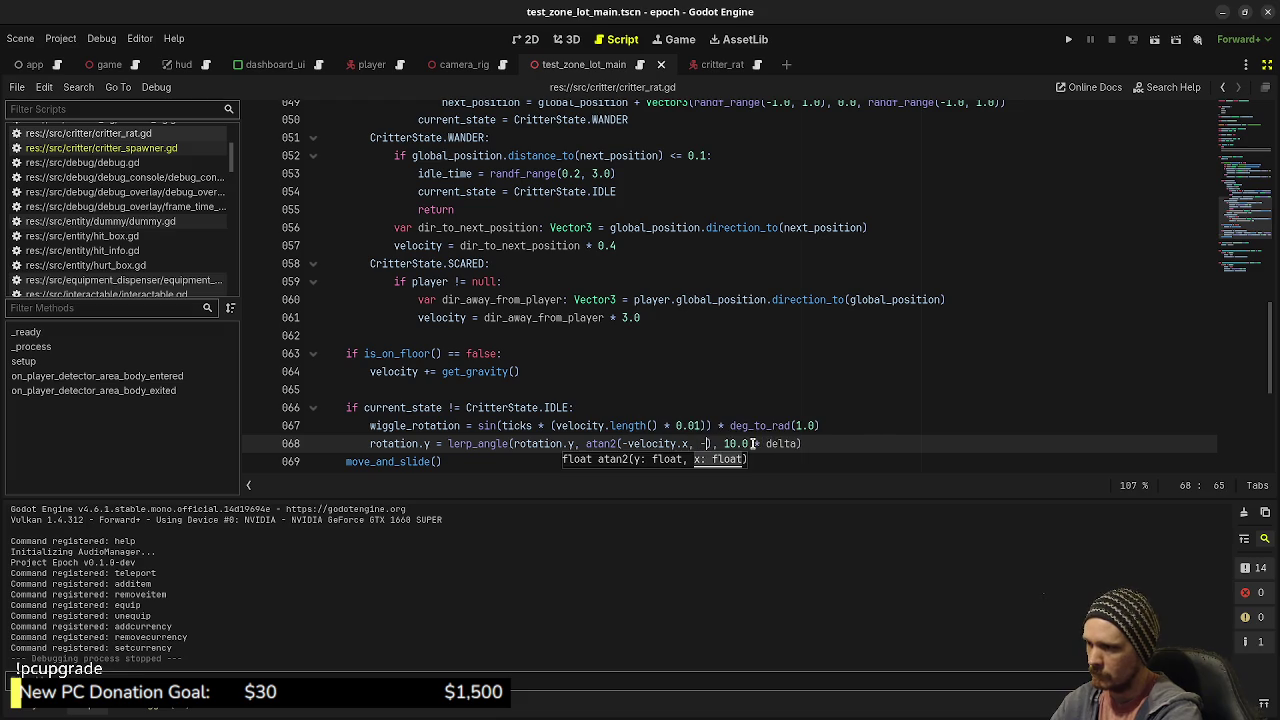
text(velocity.z)
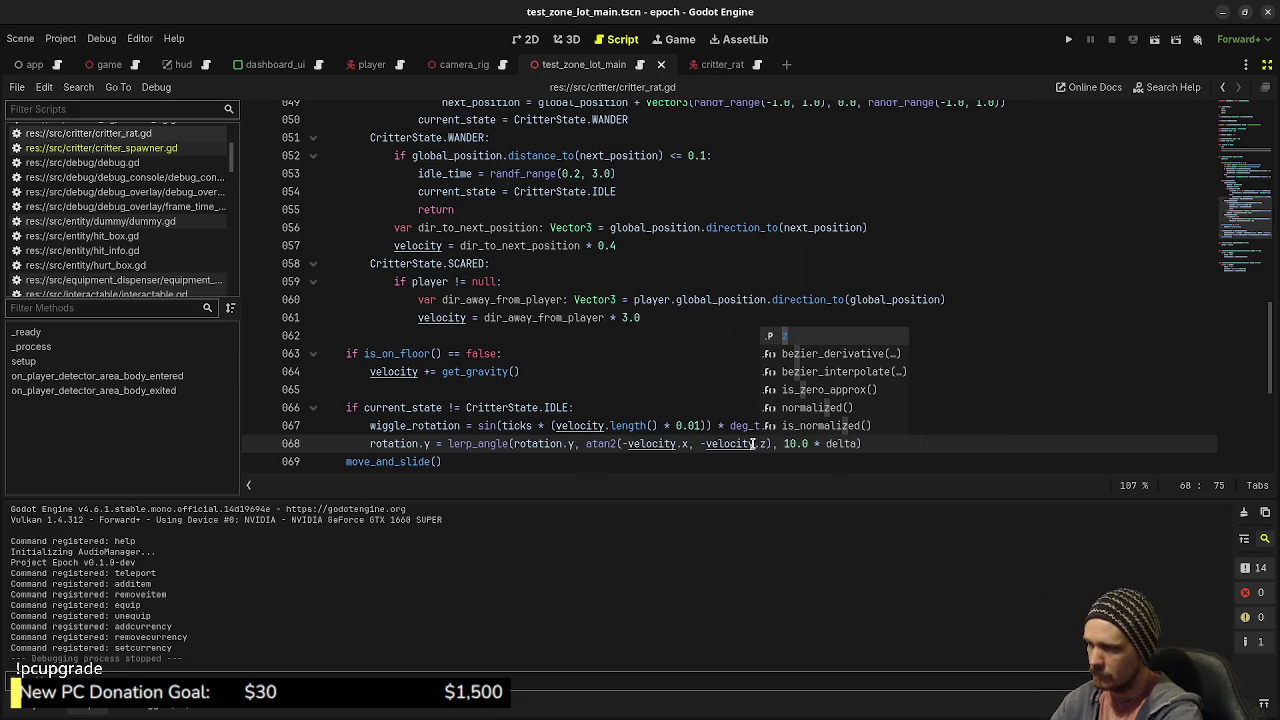
key(ctrl+s)
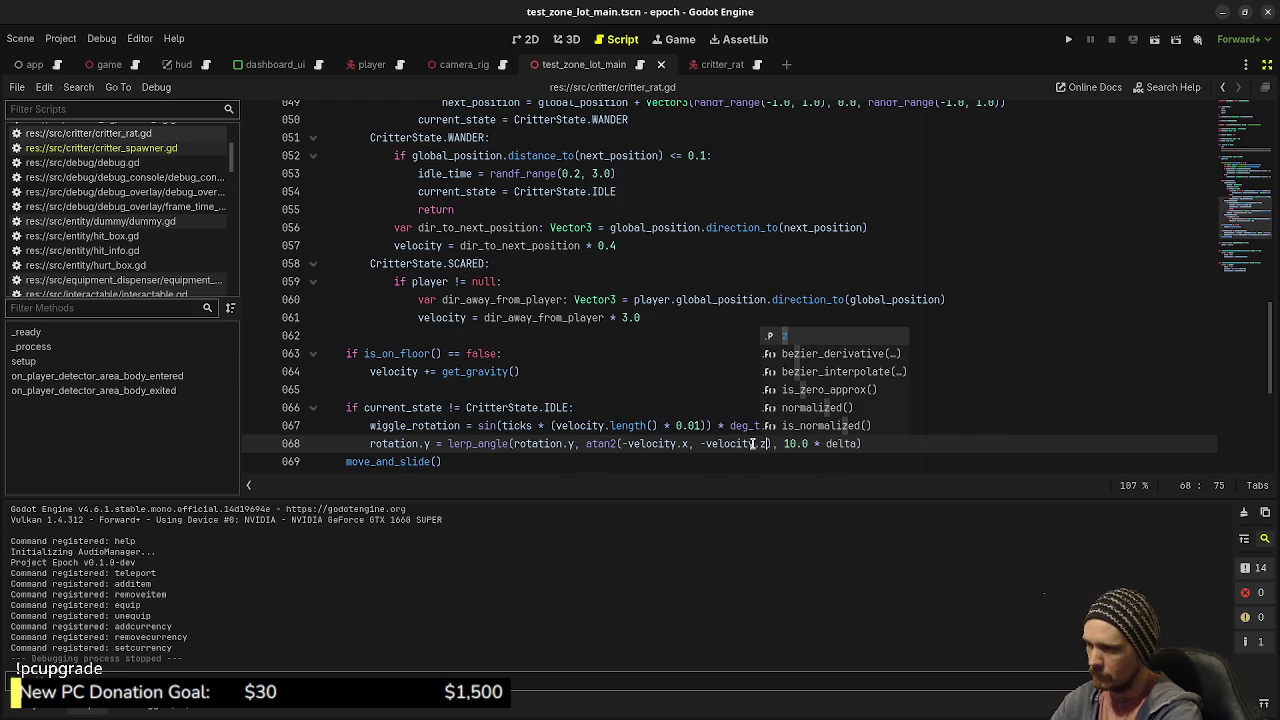
Step: Insert a new blank line below the wiggle_rotation calculation and save
click(634, 410)
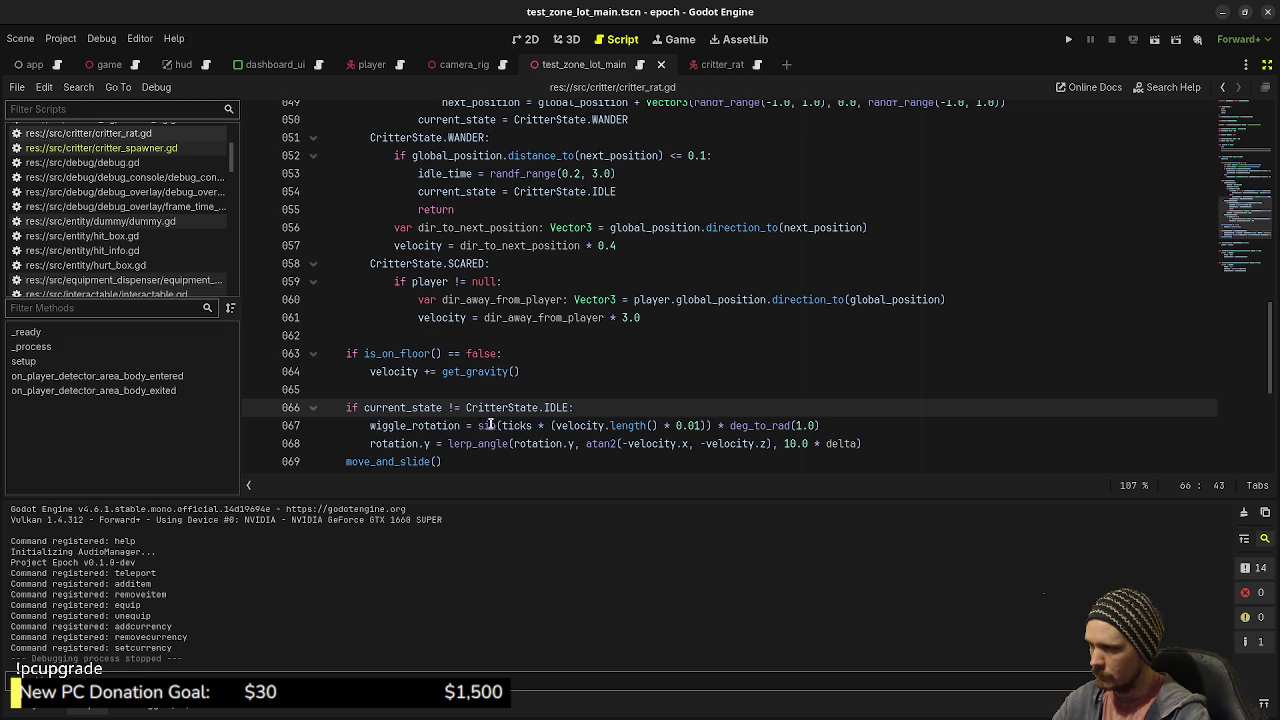
click(836, 427)
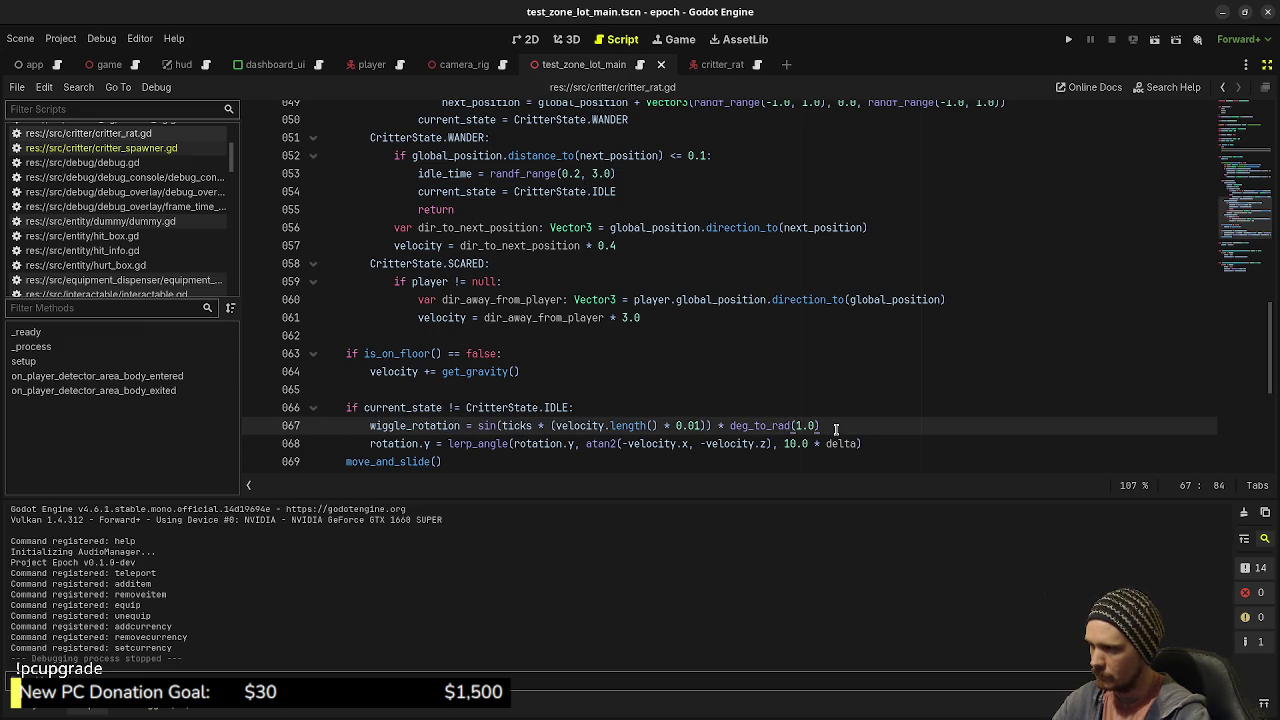
key(Return)
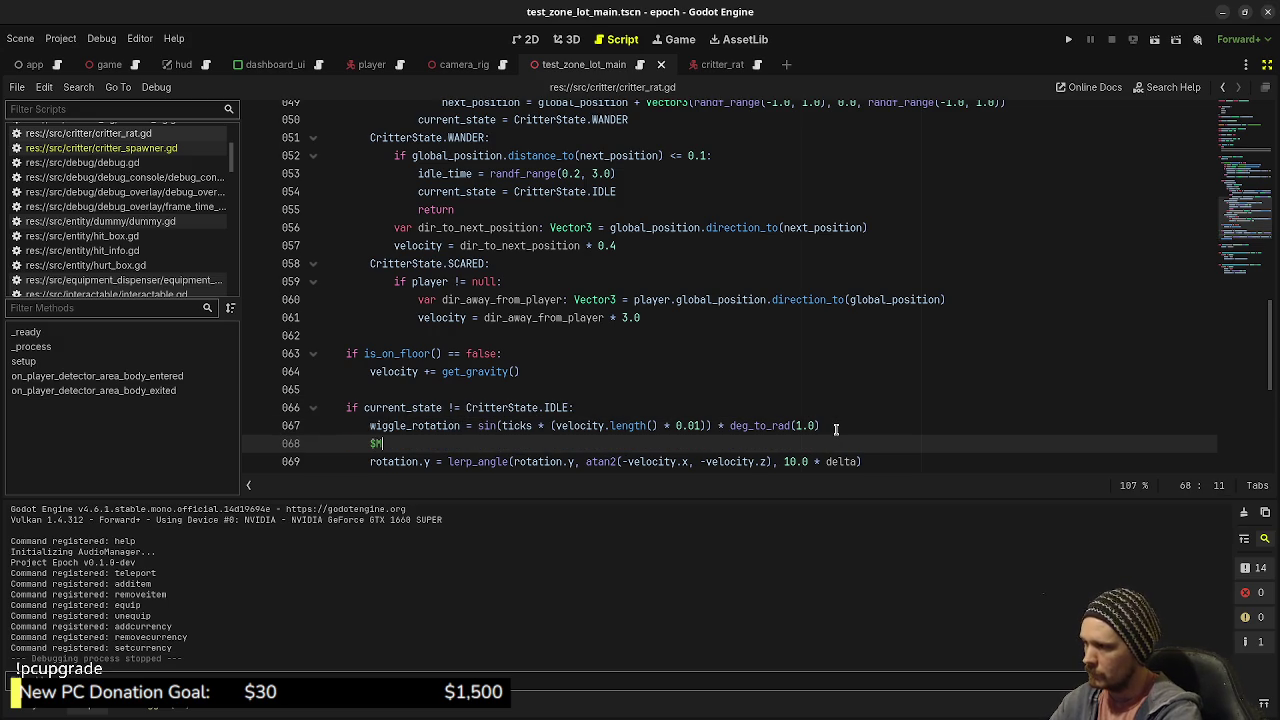
key(ctrl+s)
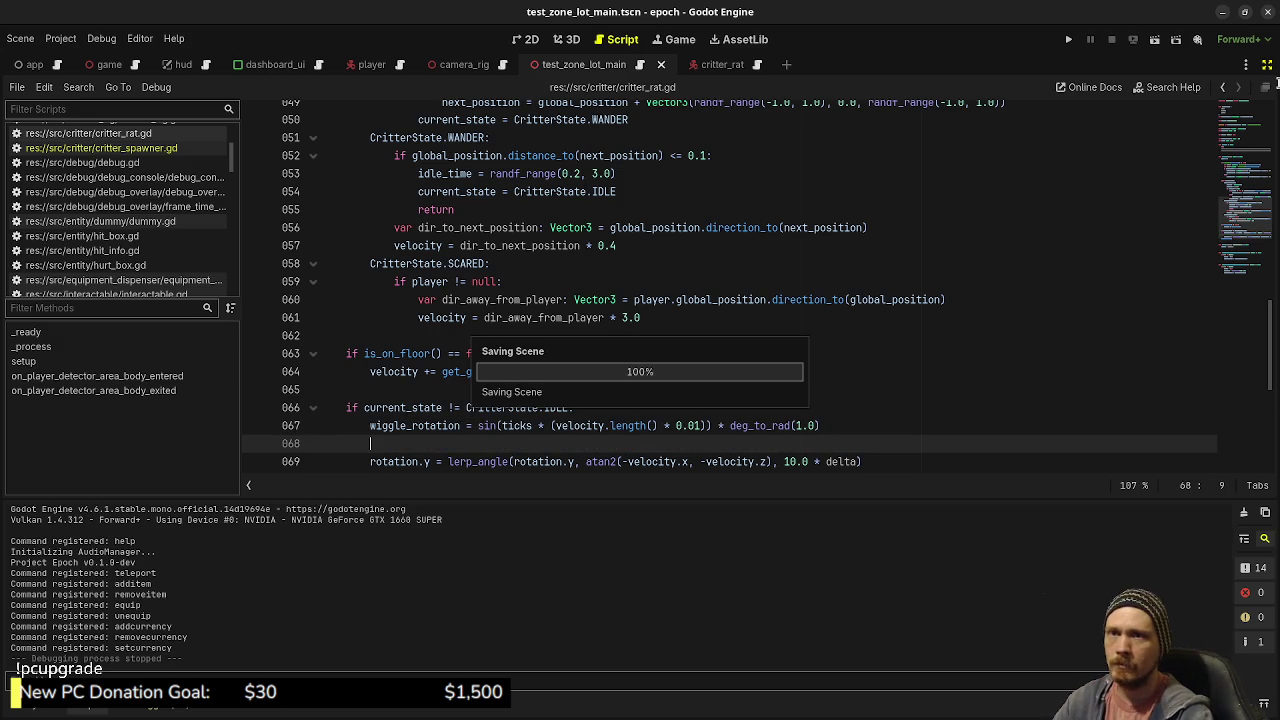
Step: In the critter_rat scene, make MeshInstance3D2 a child of MeshInstance3D and save the scene
click(1268, 64)
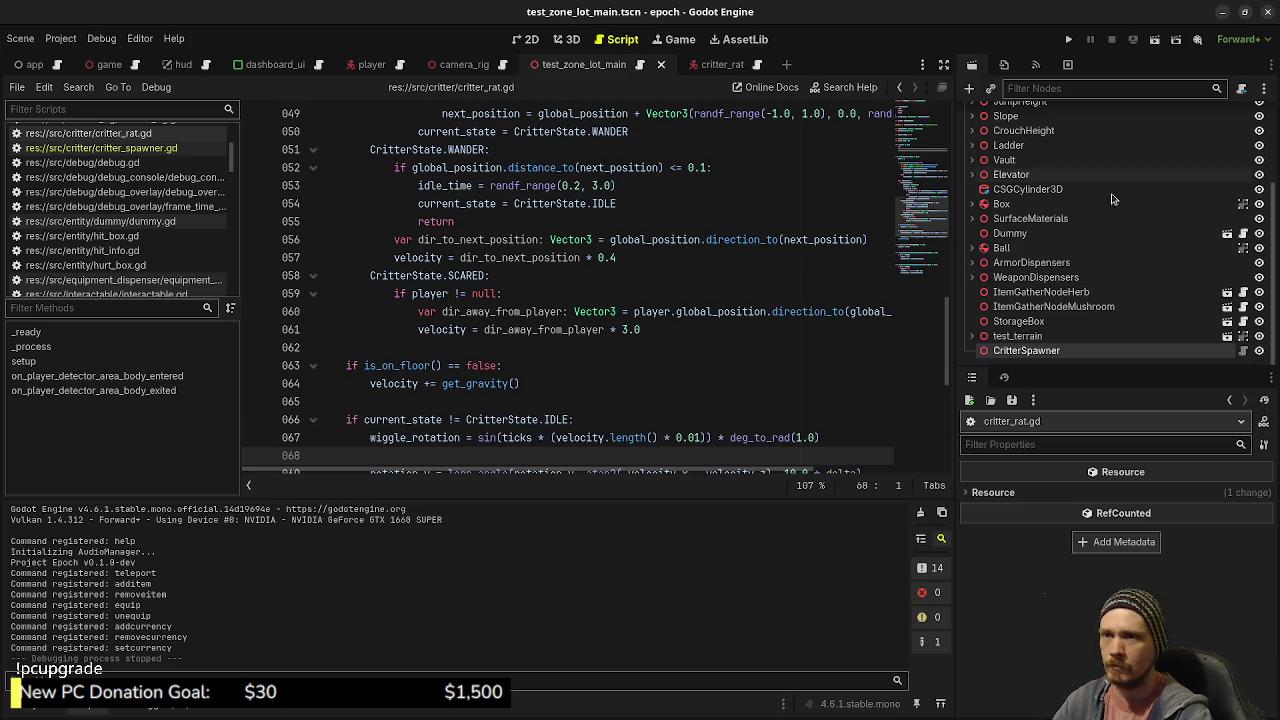
click(721, 66)
click(1005, 145)
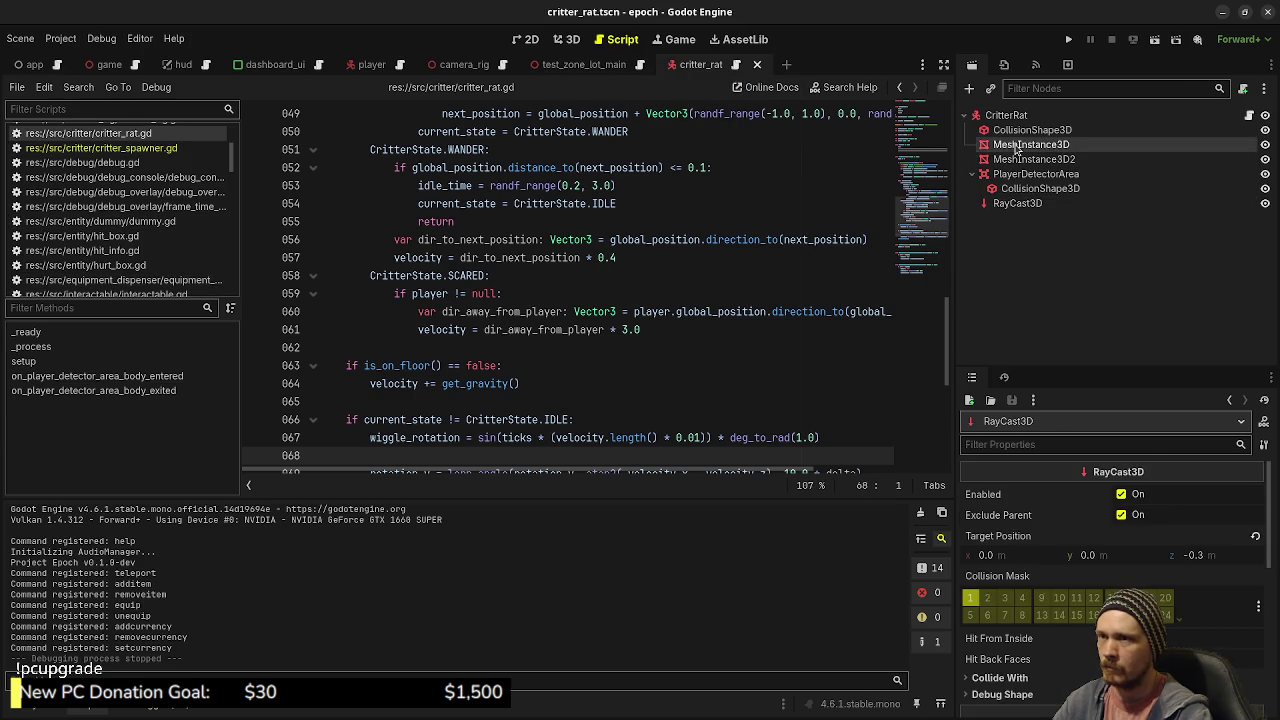
click(580, 36)
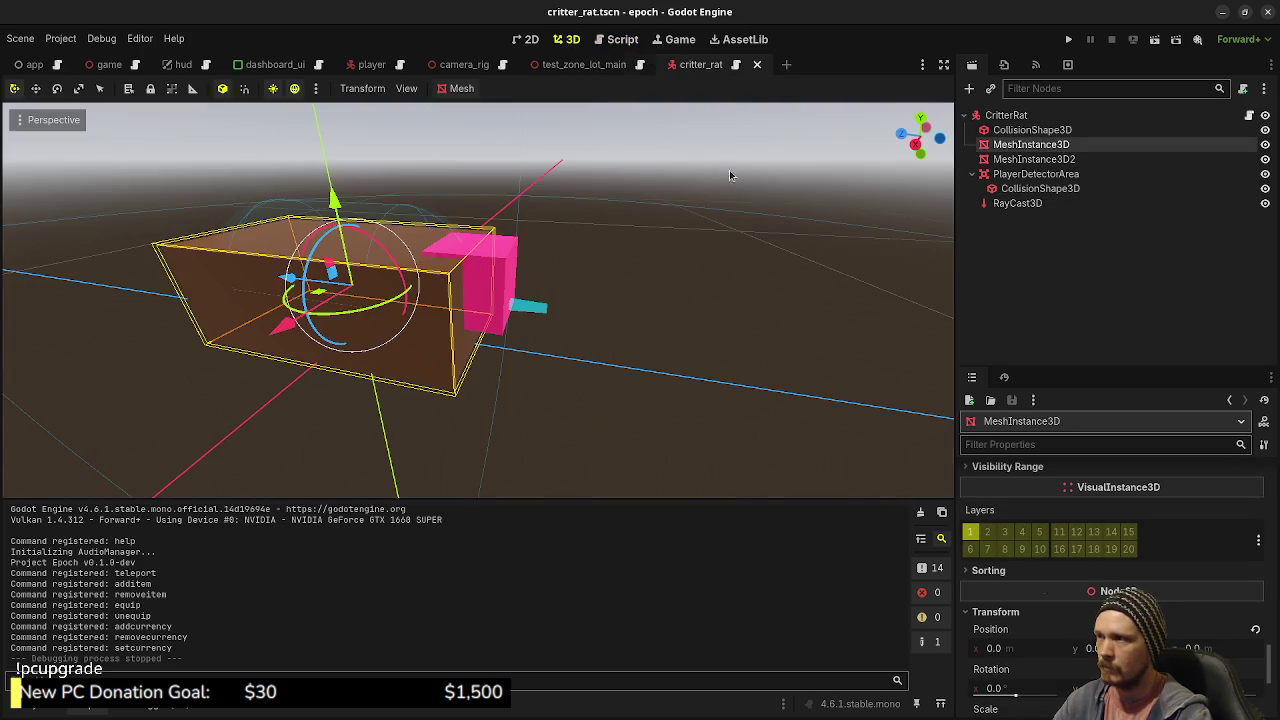
click(1010, 160)
drag(1003, 165, 1010, 145)
click(998, 146)
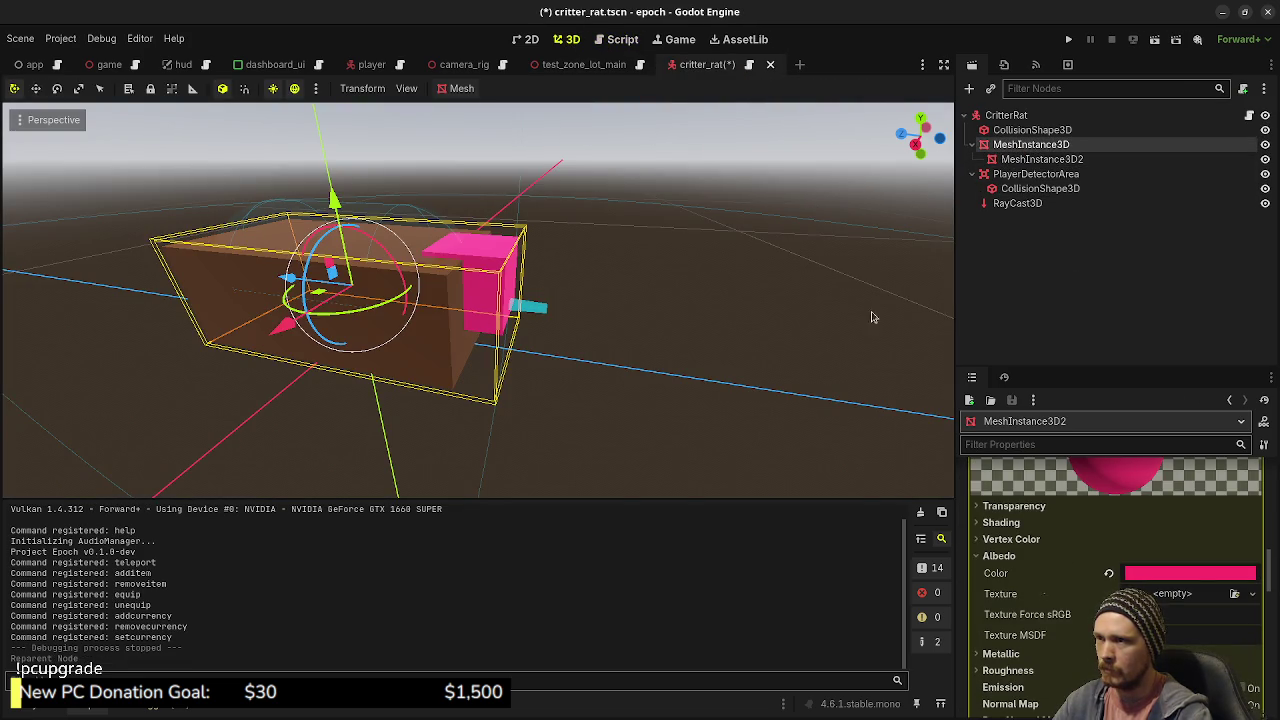
key(ctrl+s)
Step: Assign the sin wiggle expression directly to $MeshInstance3D.rotation.y on line 68
click(615, 39)
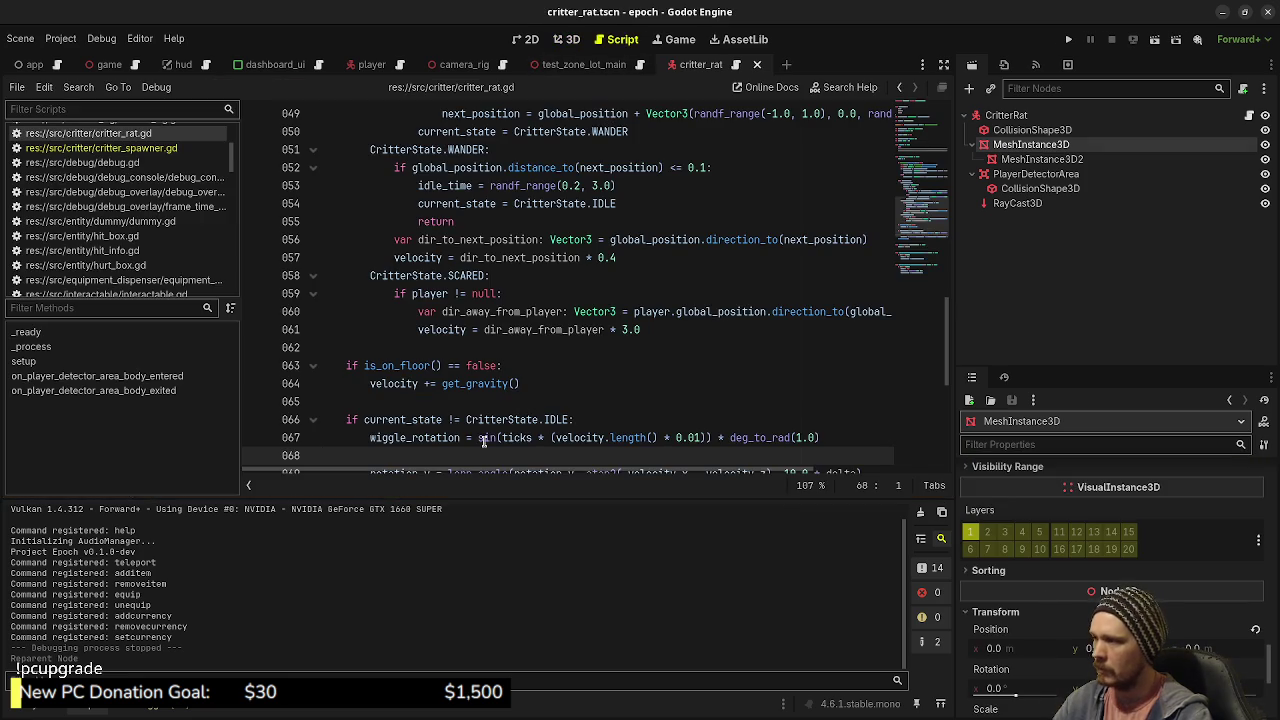
key(Tab)
key(Tab)
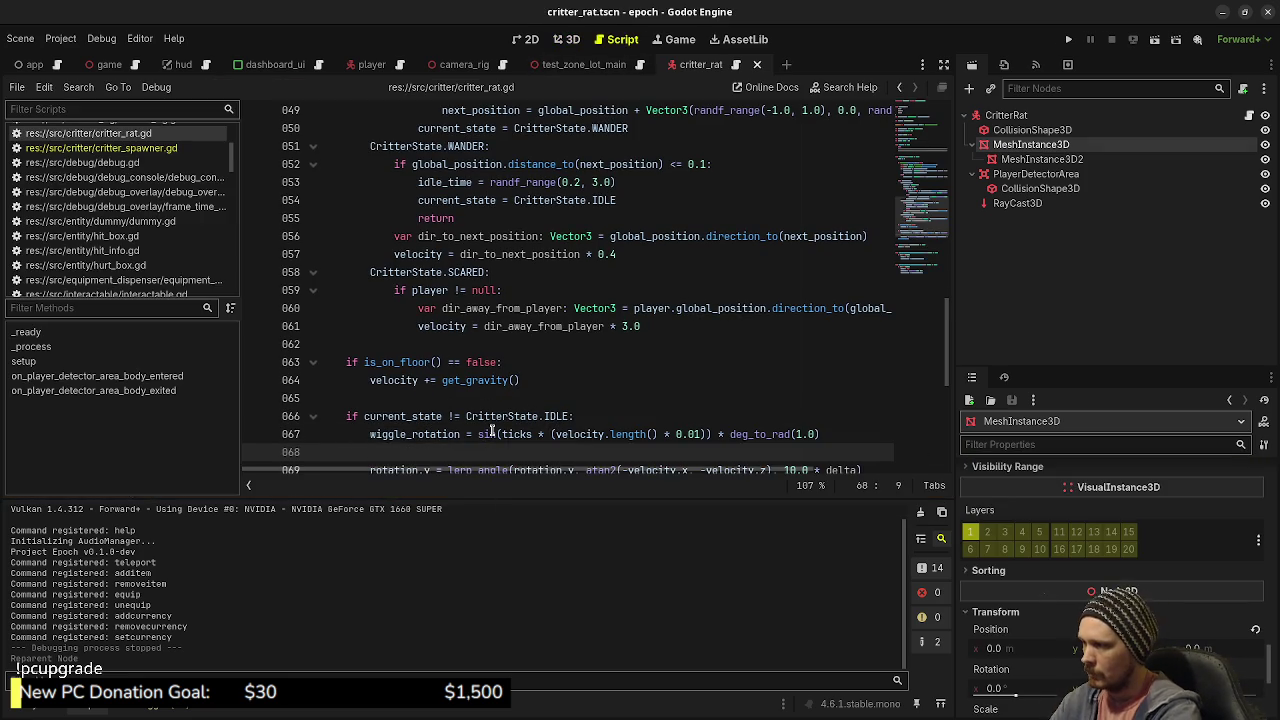
text($Mesh)
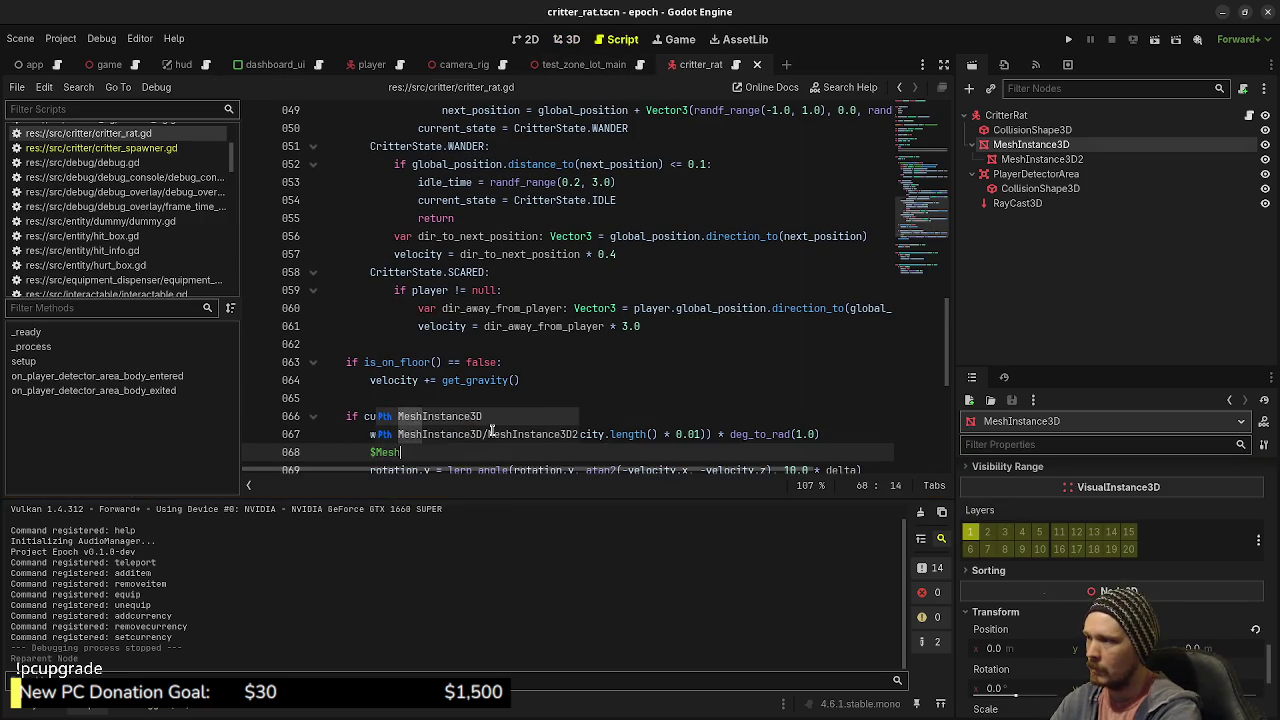
key(Return)
text(.rotation.y =)
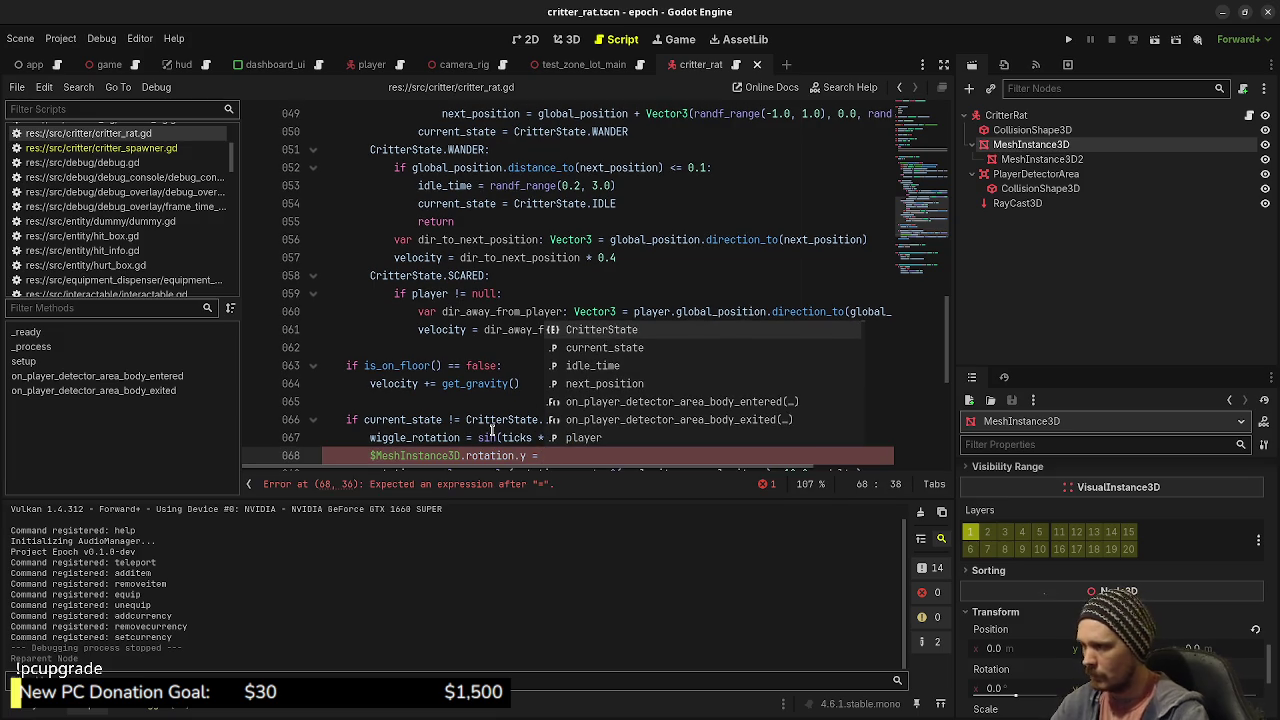
click(477, 437)
drag(477, 437, 844, 440)
key(ctrl+x)
click(640, 455)
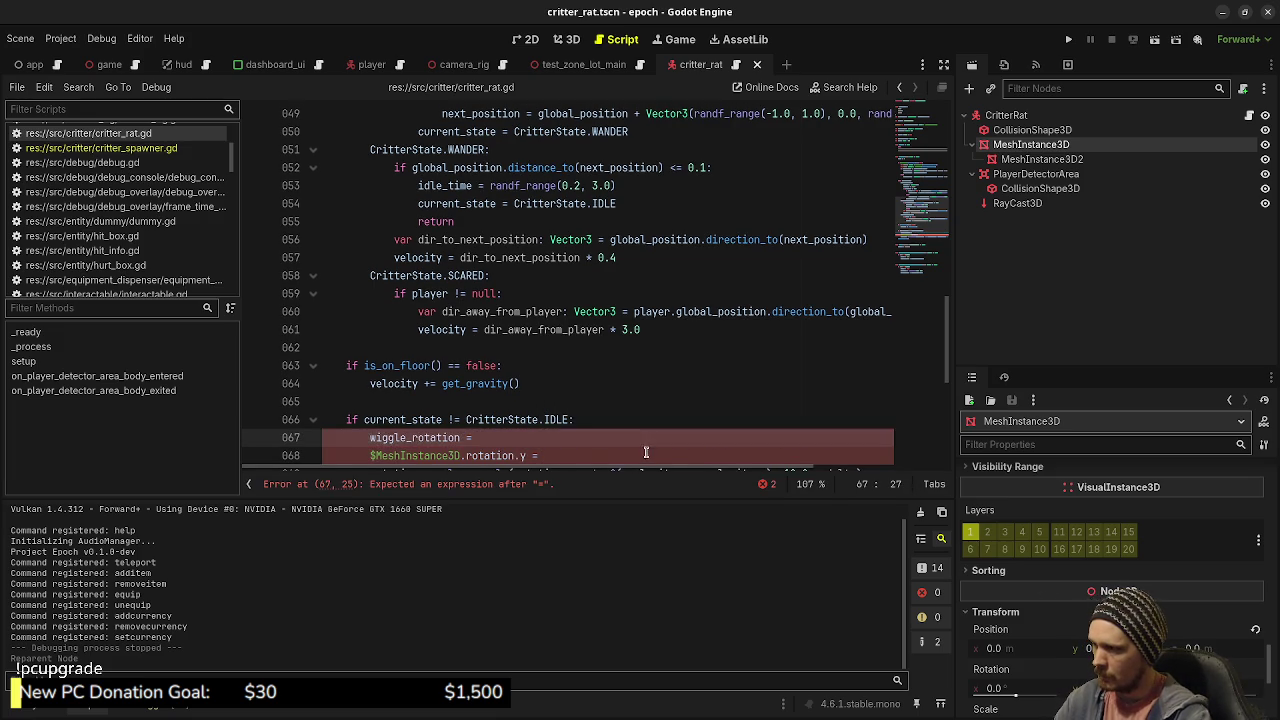
key(ctrl+v)
Step: Delete the leftover empty wiggle_rotation assignment line and save critter_rat.gd
click(573, 431)
click(604, 418)
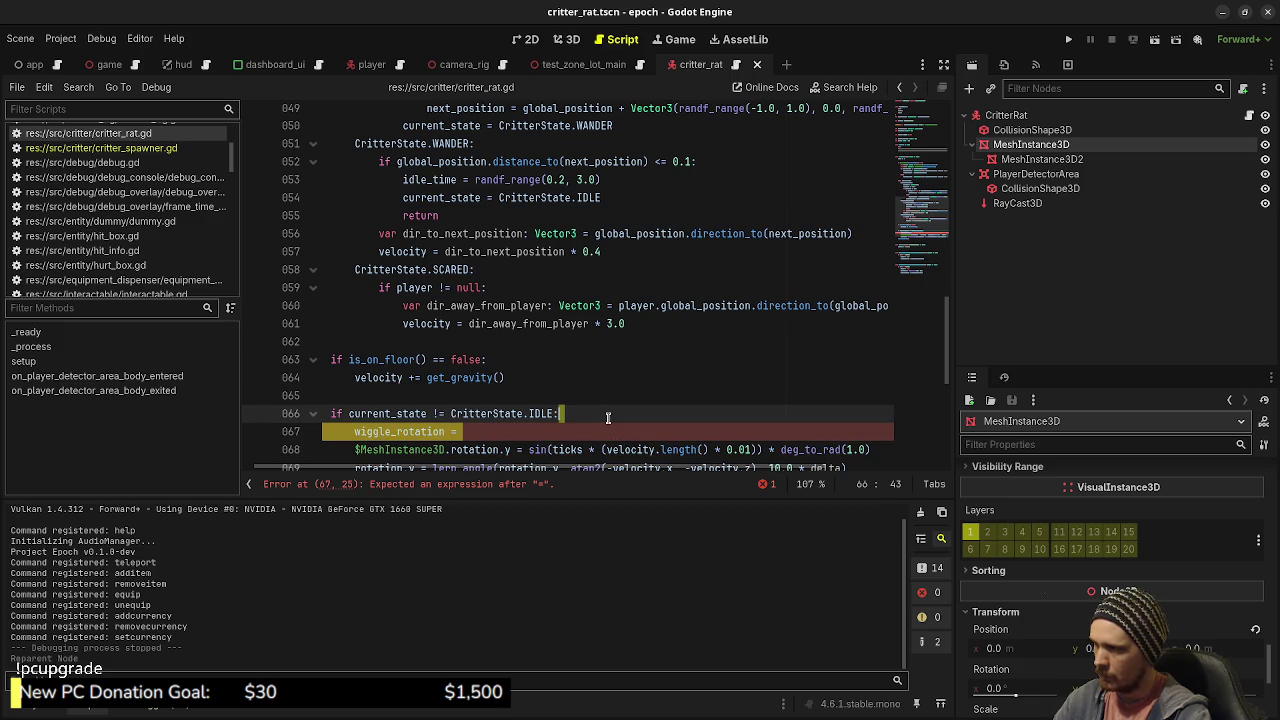
key(shift+Down)
key(Delete)
scroll(595, 414, down, 1)
key(ctrl+s)
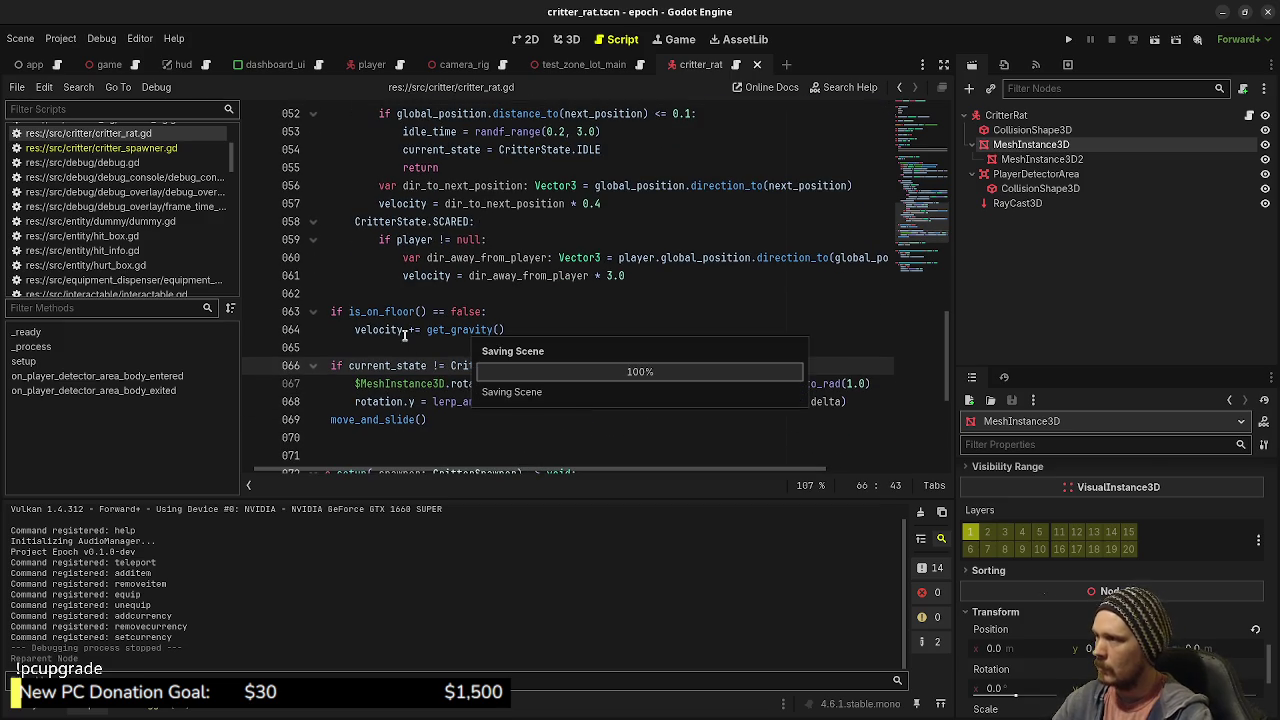
Step: Delete the wiggle_rotation variable declaration and save the script
scroll(405, 334, up, 12)
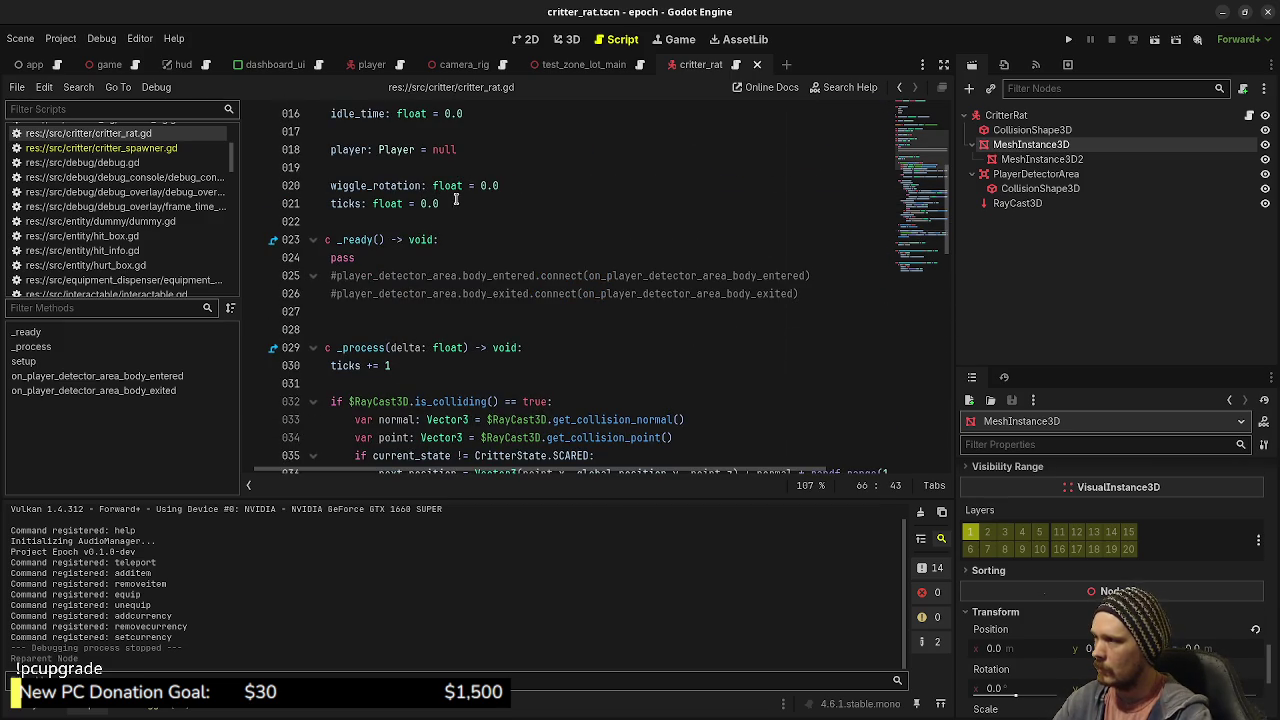
click(516, 184)
key(shift+Up)
key(Delete)
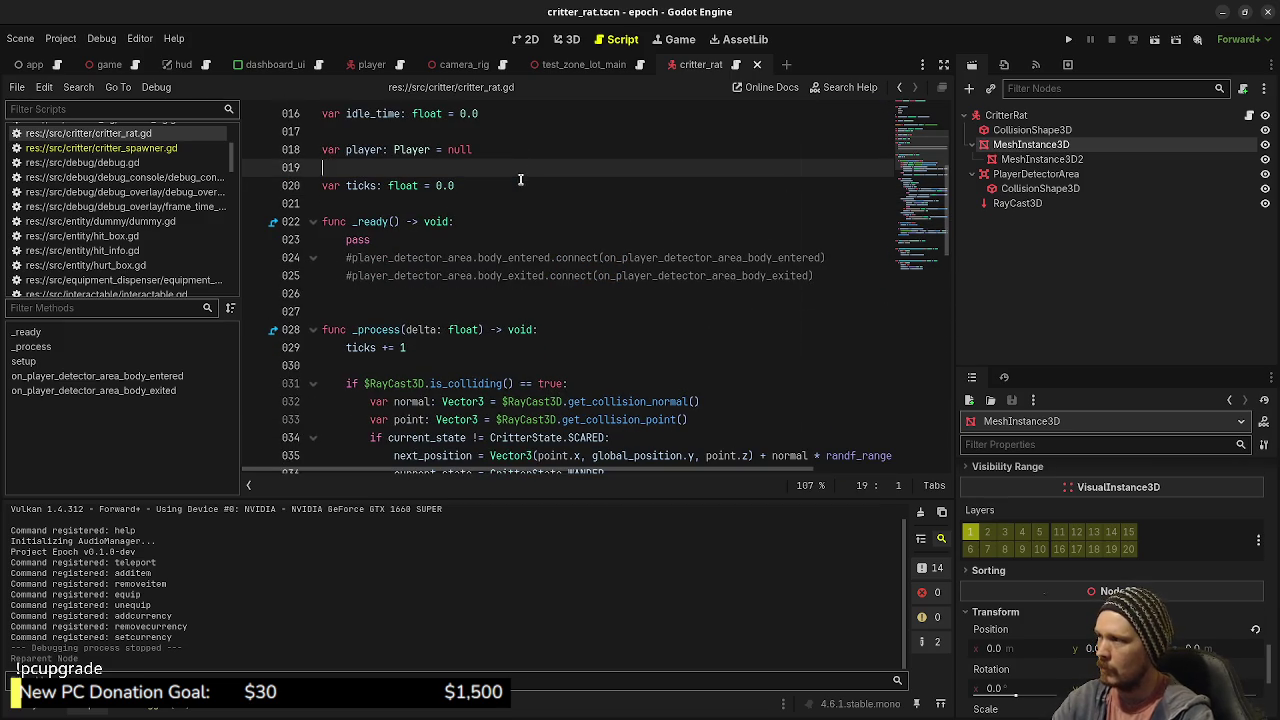
key(ctrl+s)
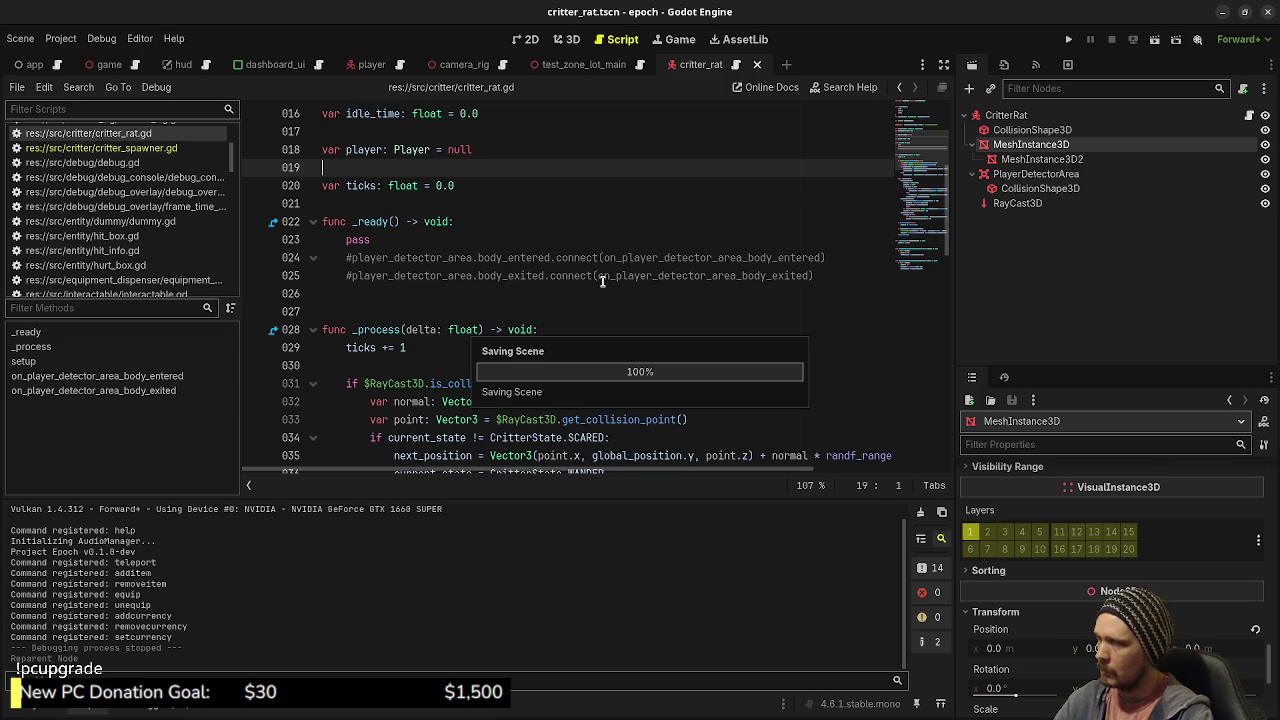
scroll(602, 280, down, 13)
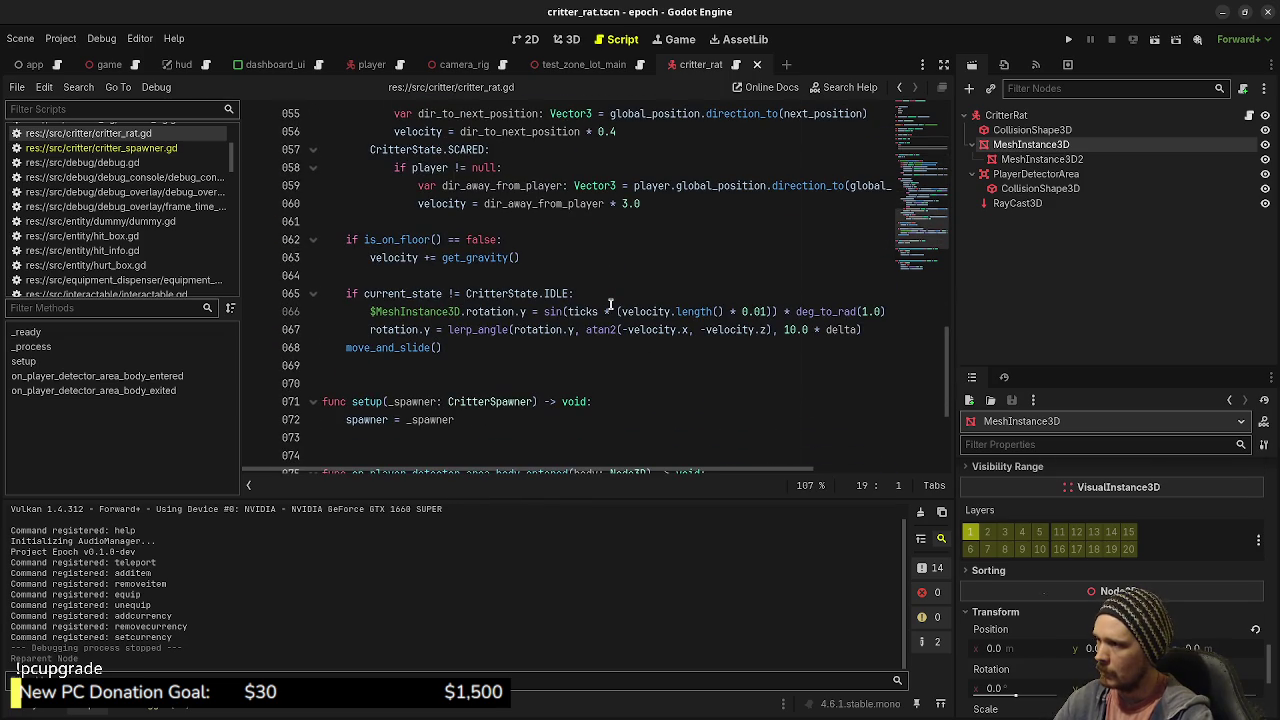
click(1067, 41)
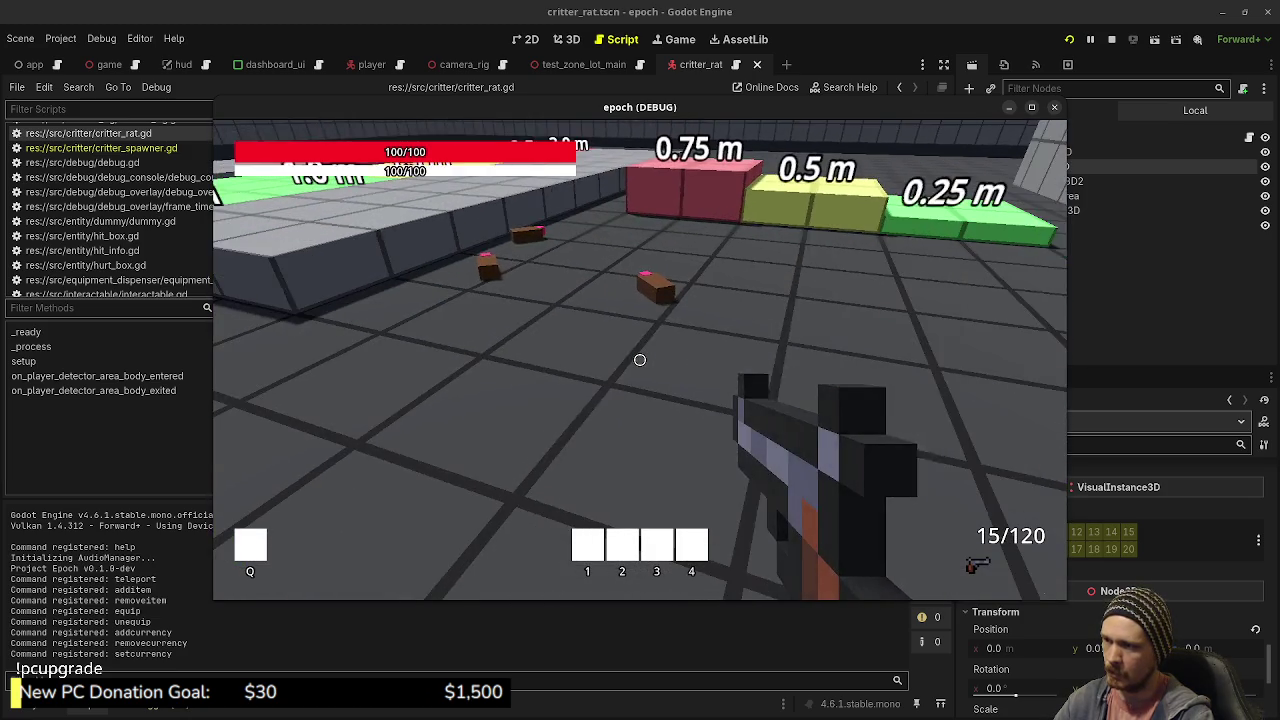
Step: Watch the rats, then simplify line 66 to sin(ticks * velocity.length()) without 0.01, and stop the game
key(w)
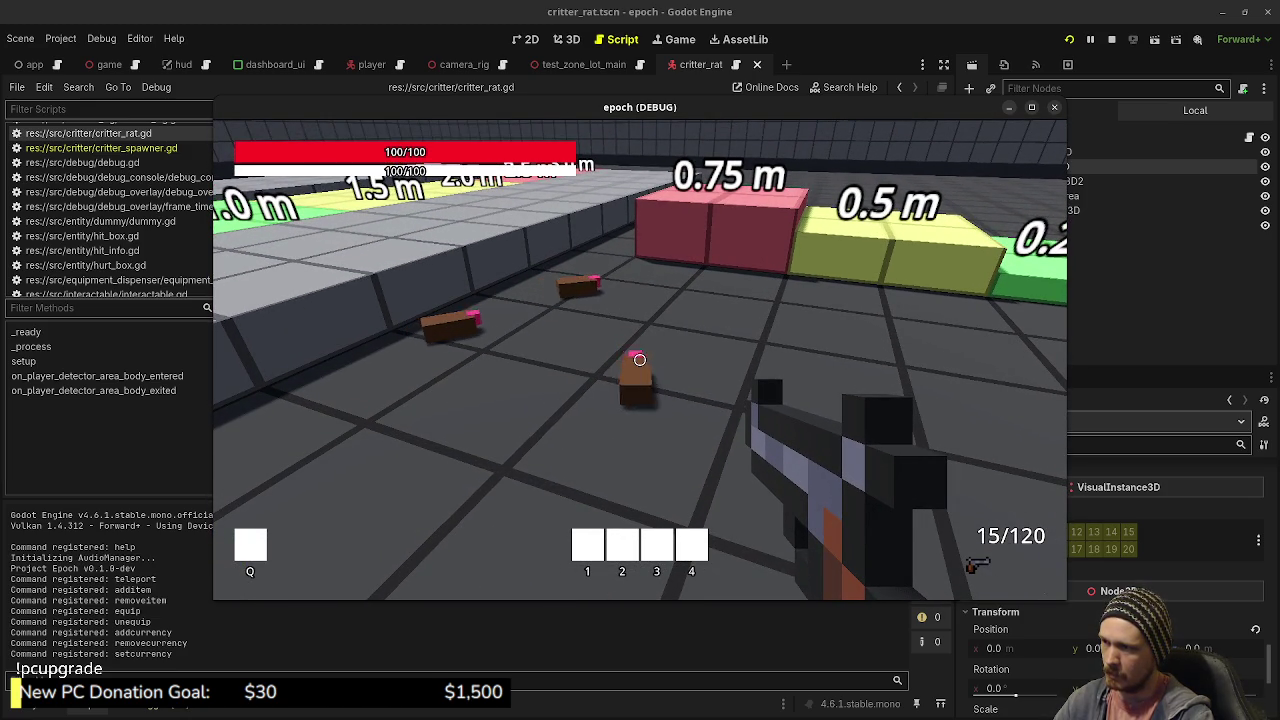
drag(737, 113, 752, 487)
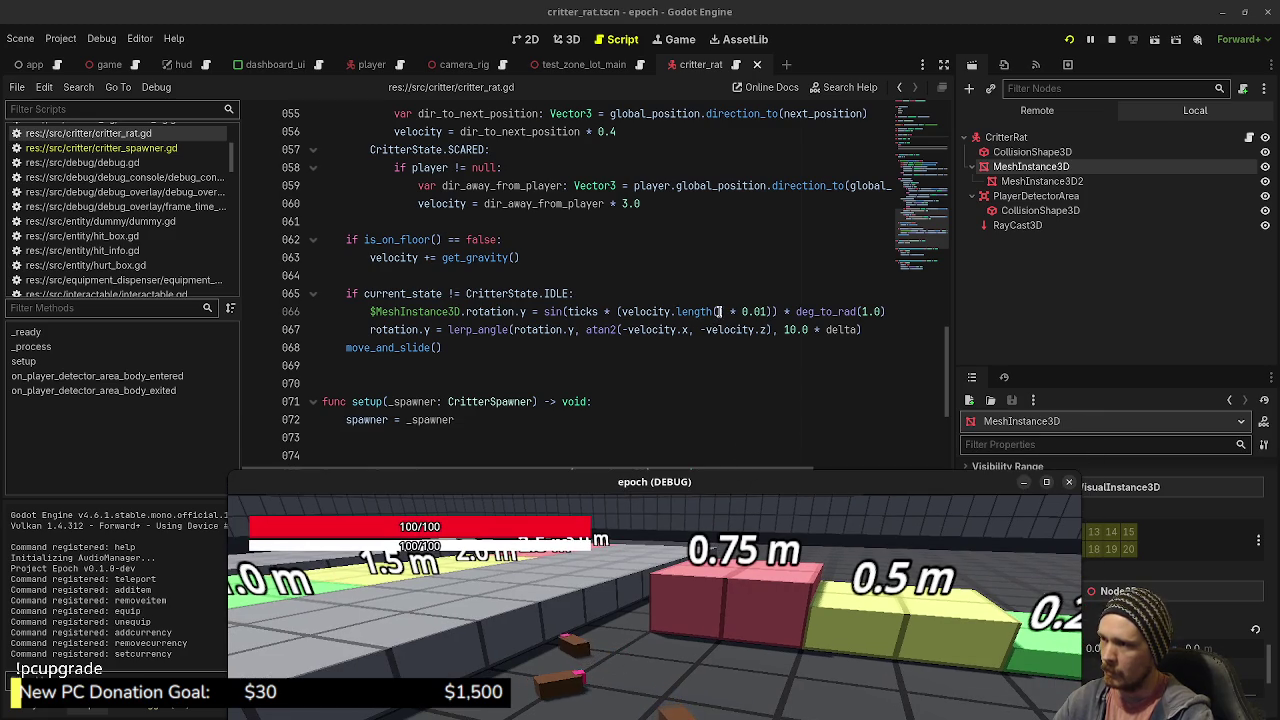
drag(737, 311, 776, 311)
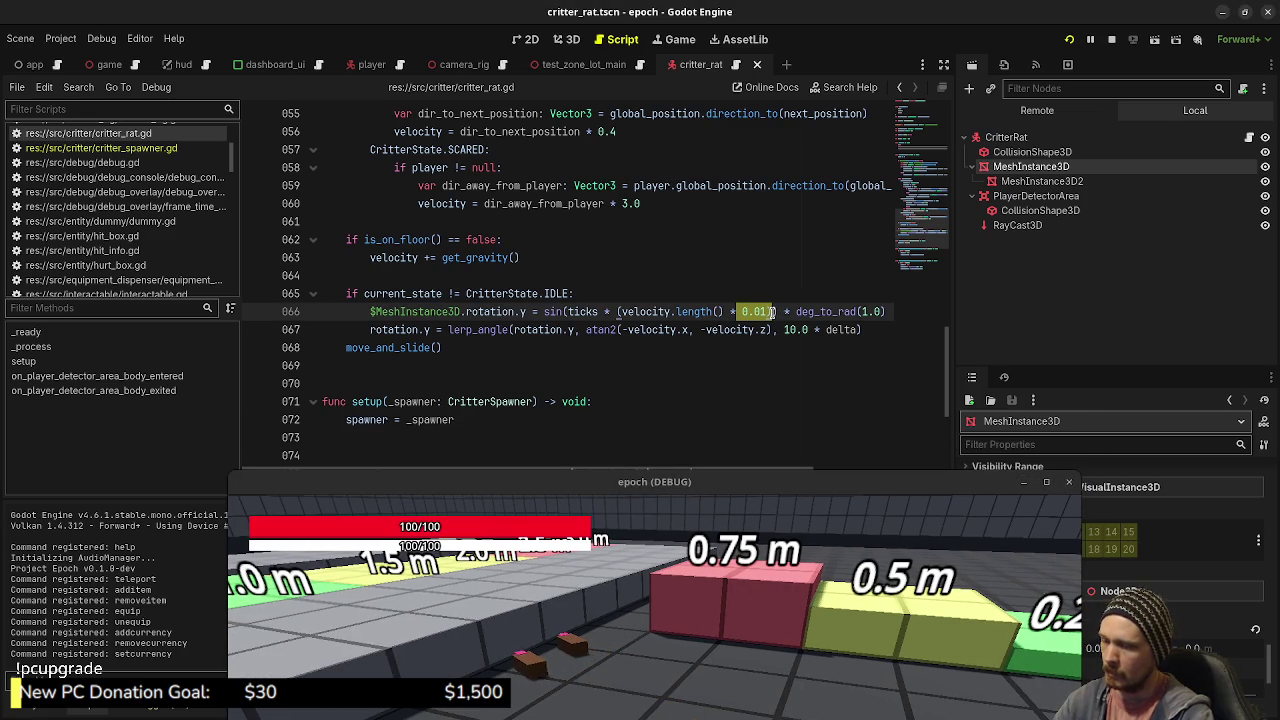
key(BackSpace)
key(BackSpace)
key(BackSpace)
key(ctrl+s)
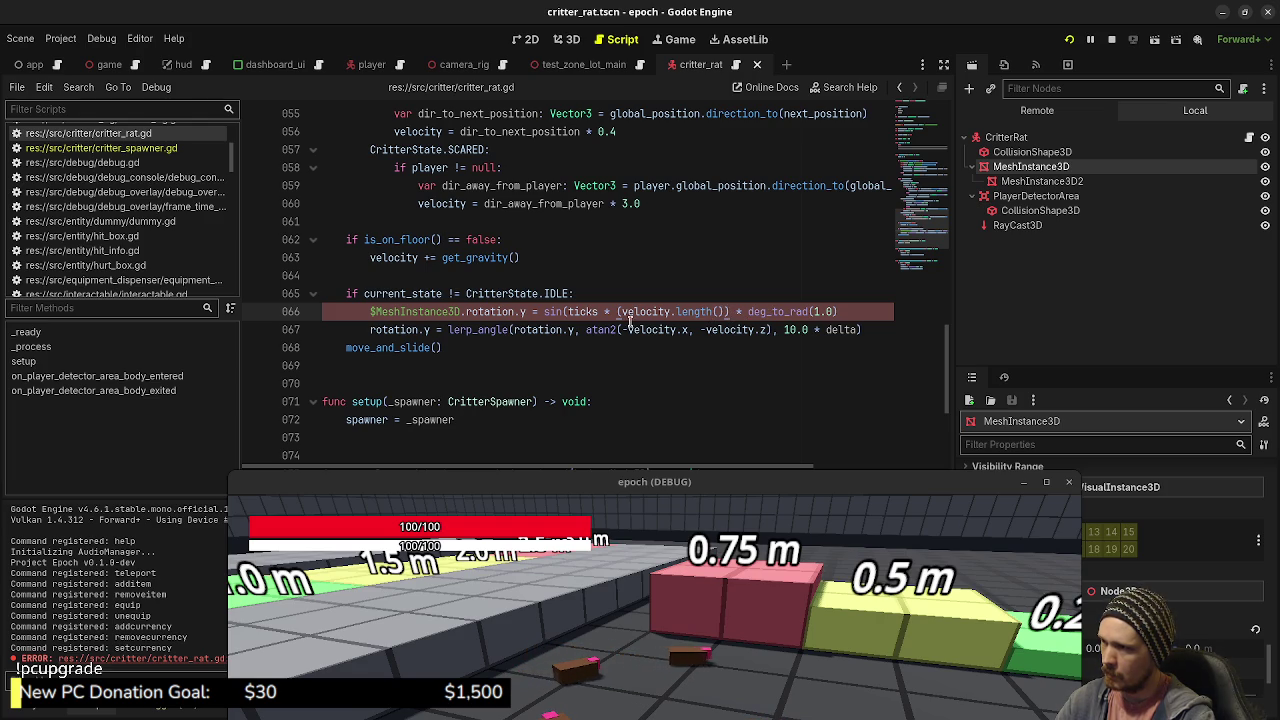
key(ctrl+z)
key(F8)
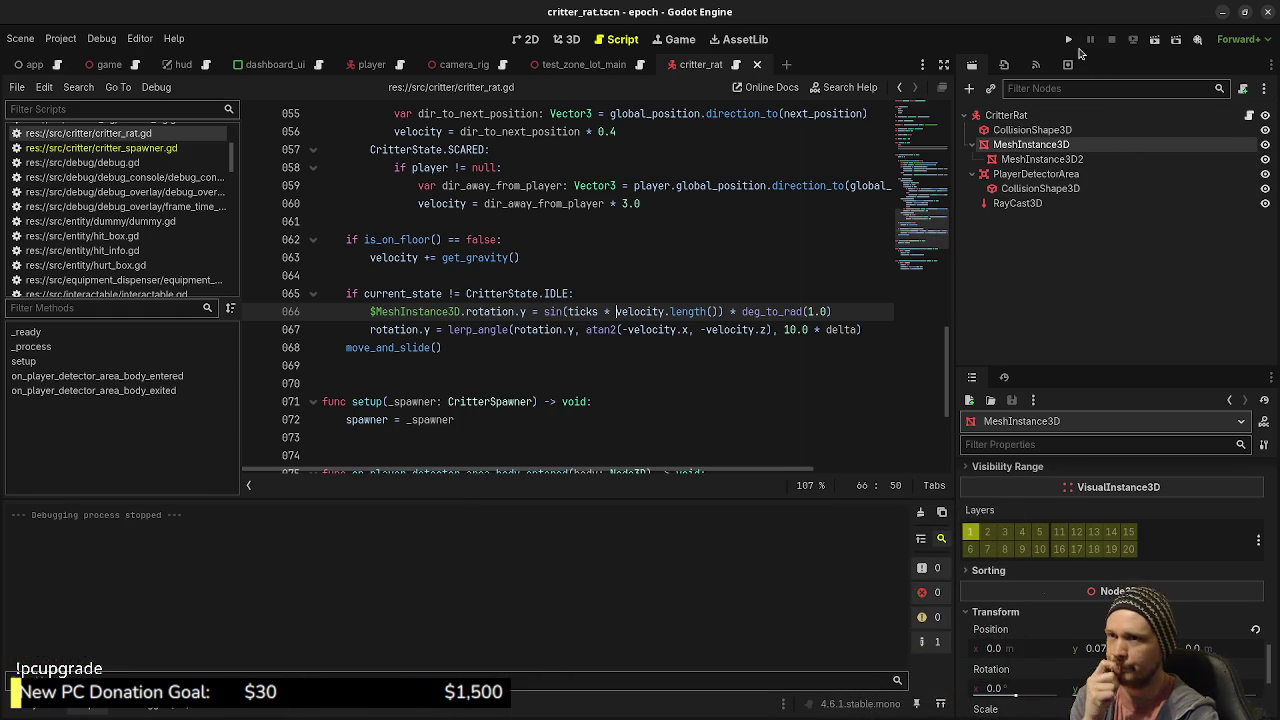
Step: Run the game and walk toward a rat to watch it move
click(1068, 39)
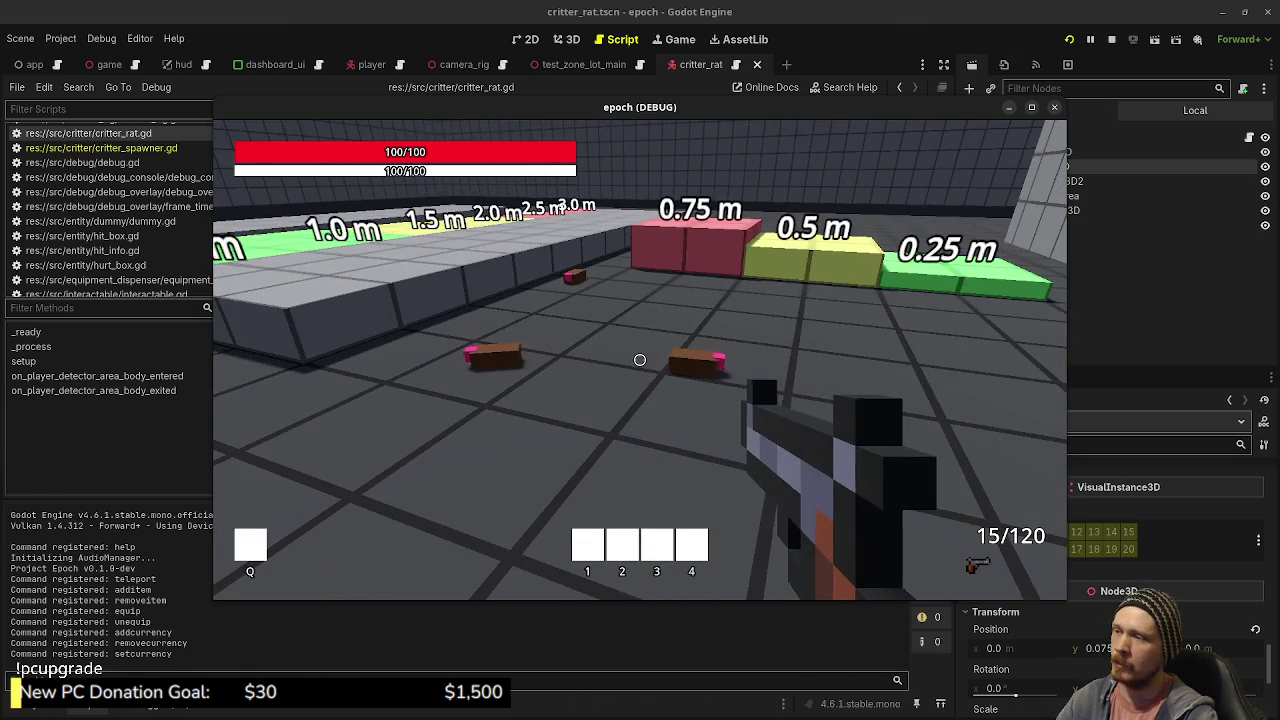
key(w)
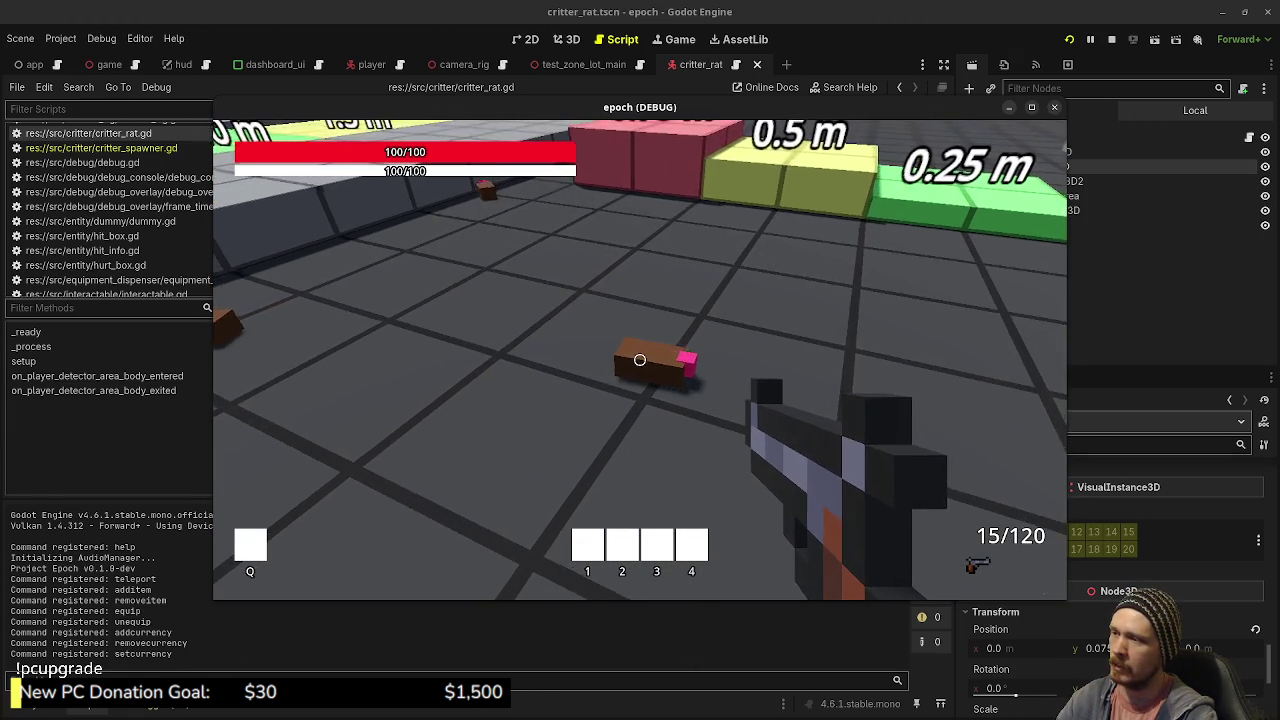
key(w)
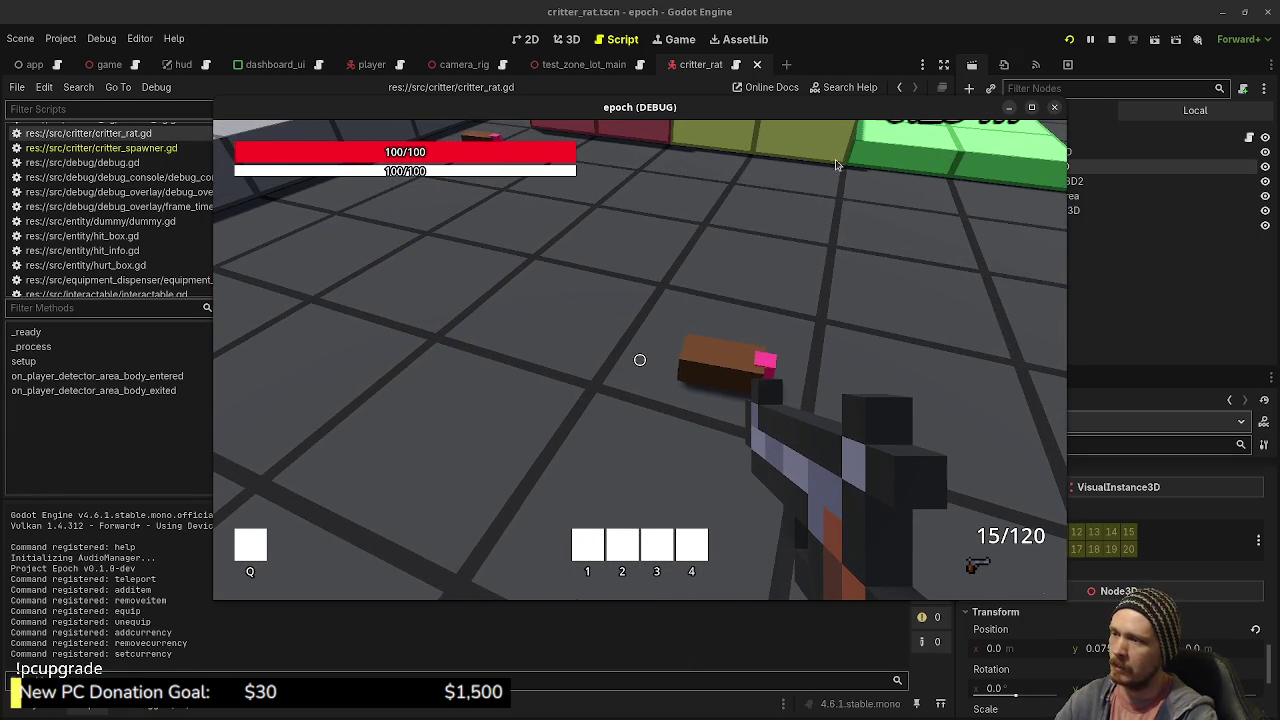
drag(830, 112, 813, 385)
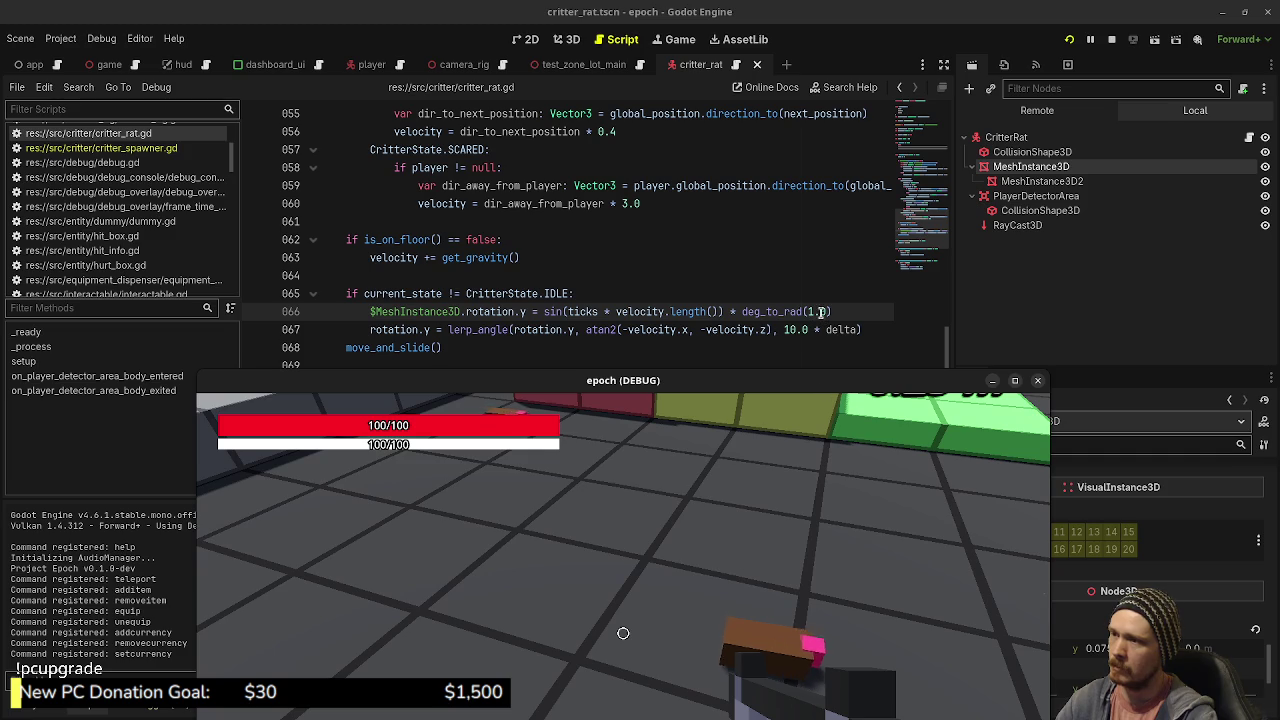
Step: Change line 66 to sin(ticks * (velocity.length() * 0.5)) * deg_to_rad(2.0) and save
click(810, 311)
text(2)
key(ctrl+s)
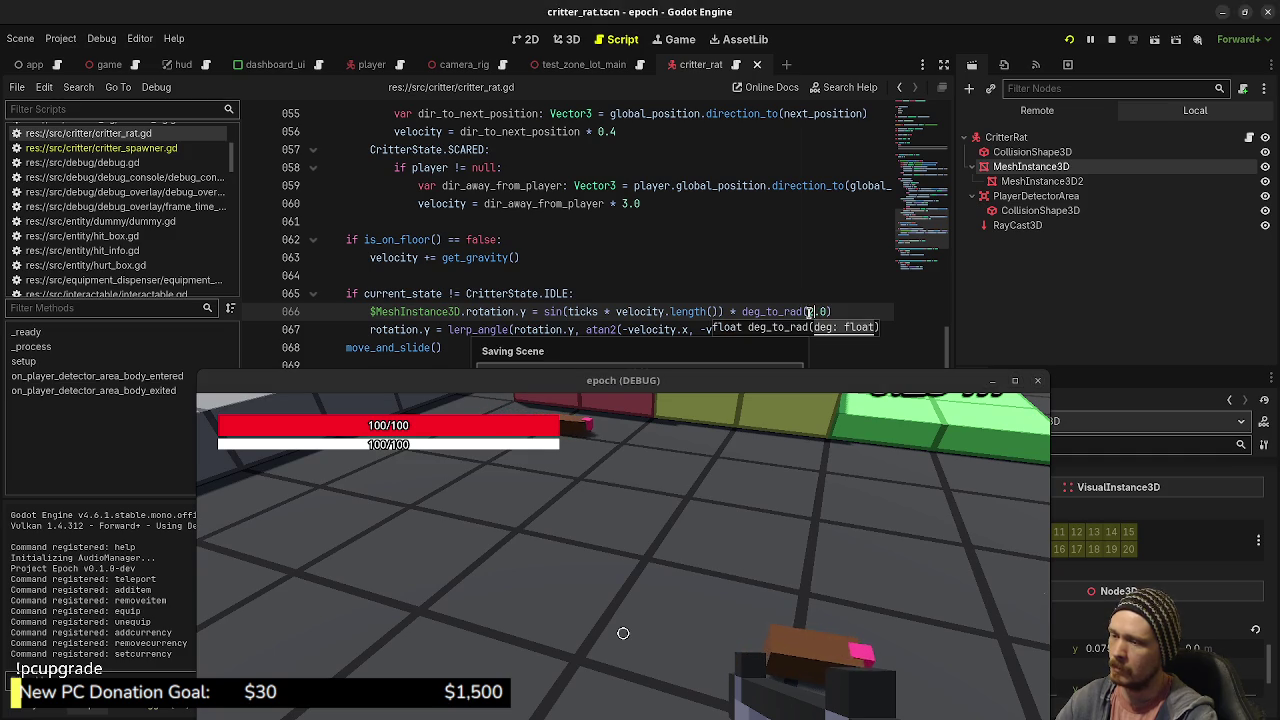
click(716, 312)
click(614, 311)
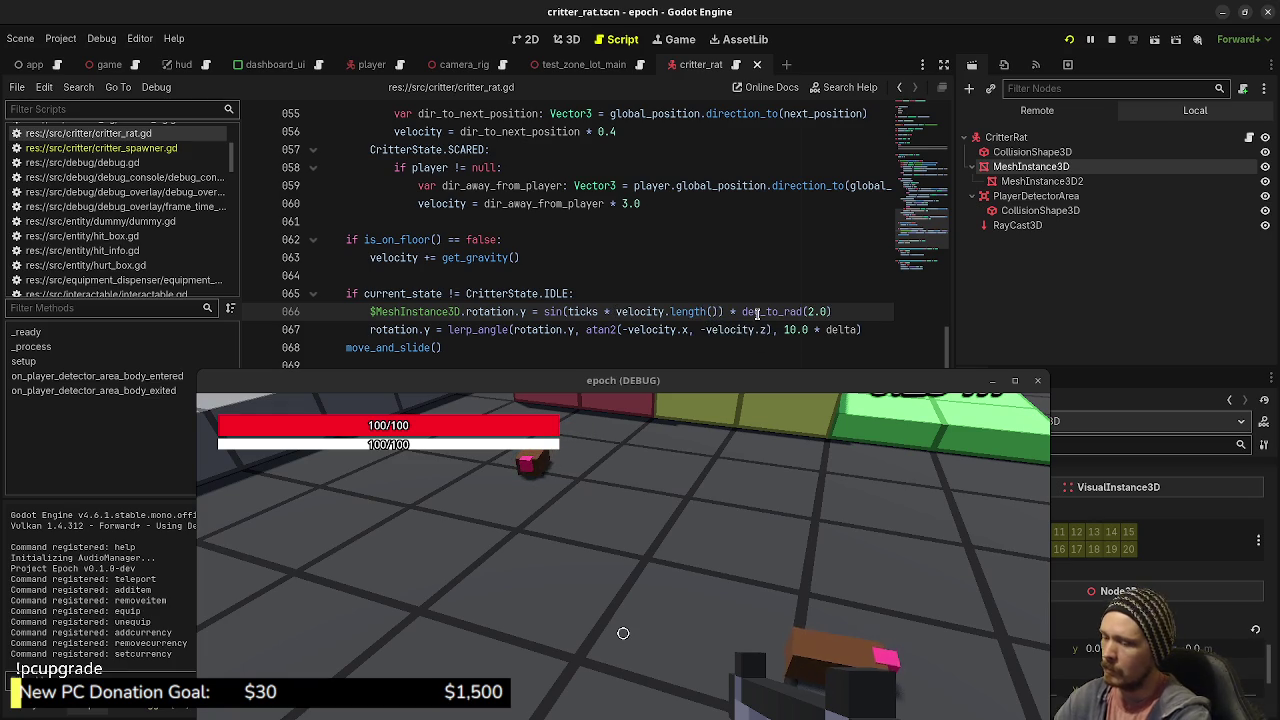
text(()
click(724, 311)
text(* 0.5))
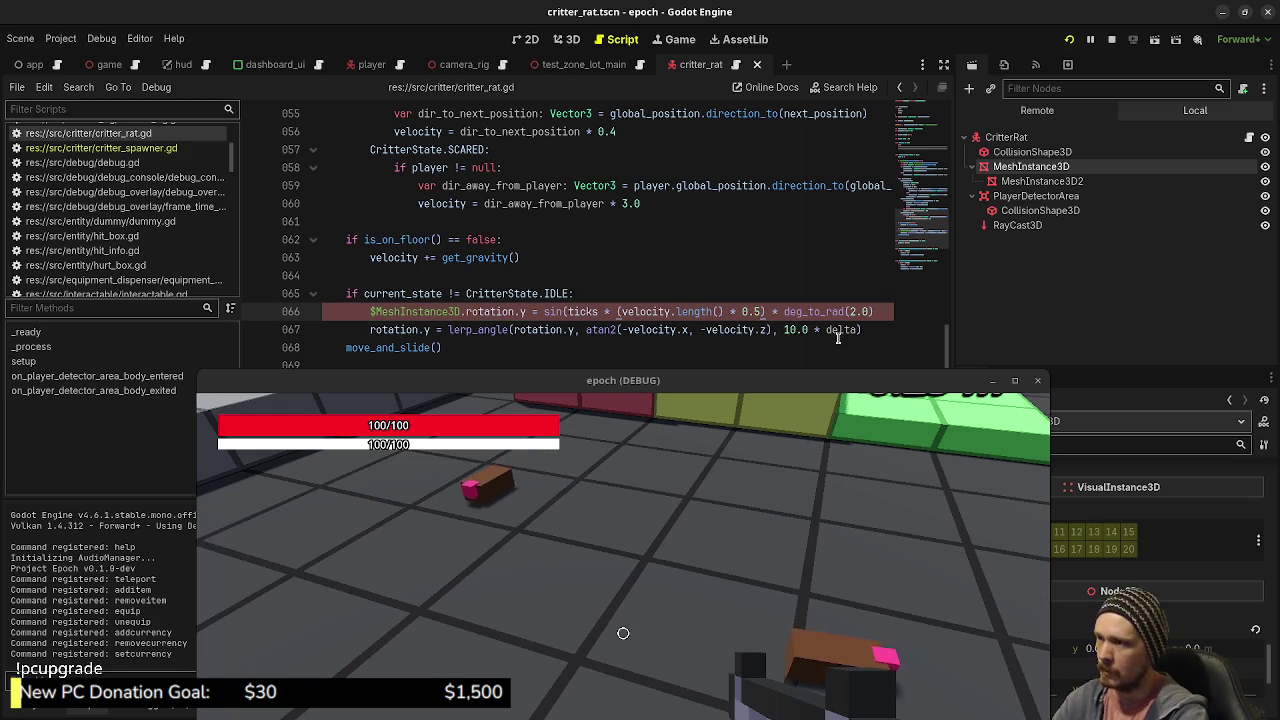
text())
key(ctrl+s)
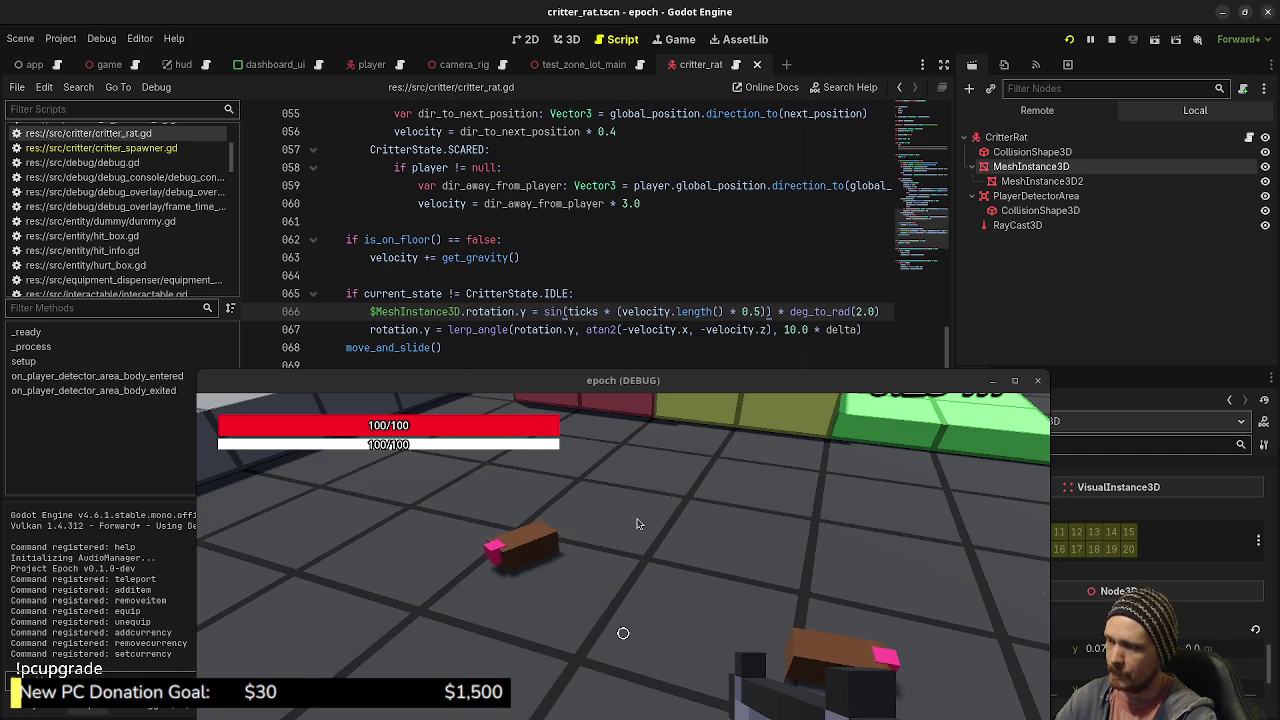
text(sd)
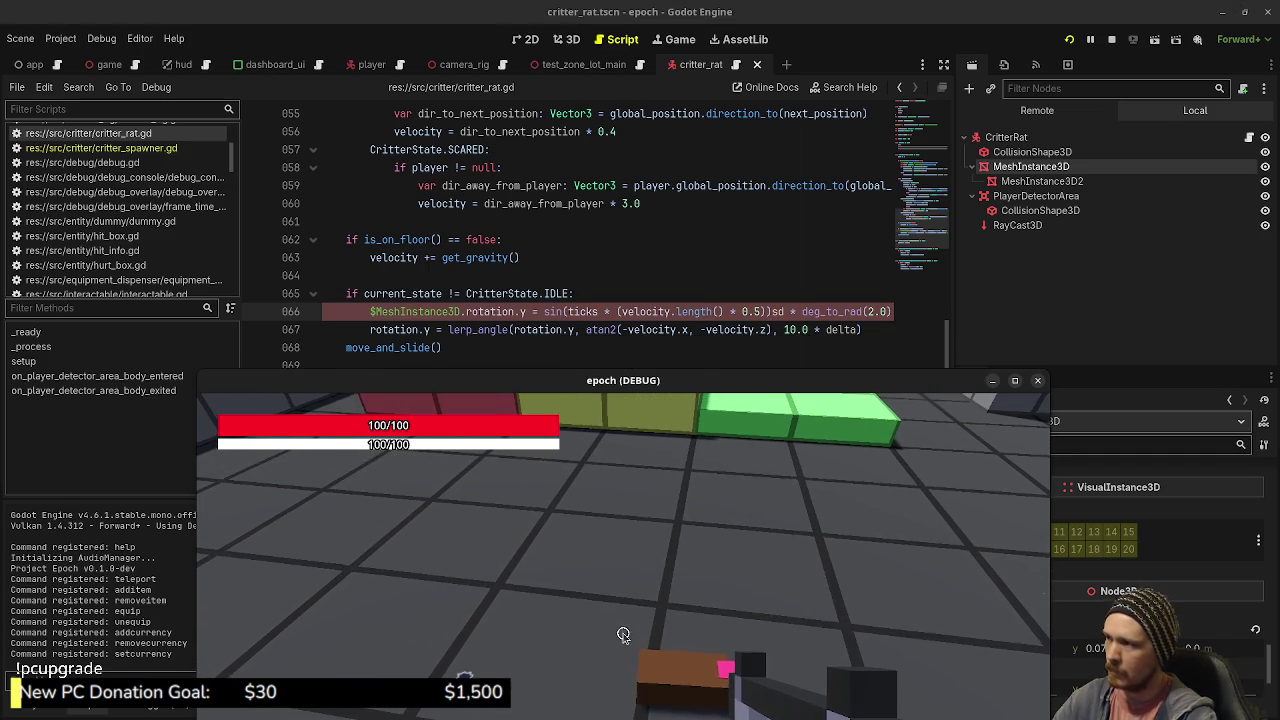
key(BackSpace)
key(BackSpace)
key(ctrl+s)
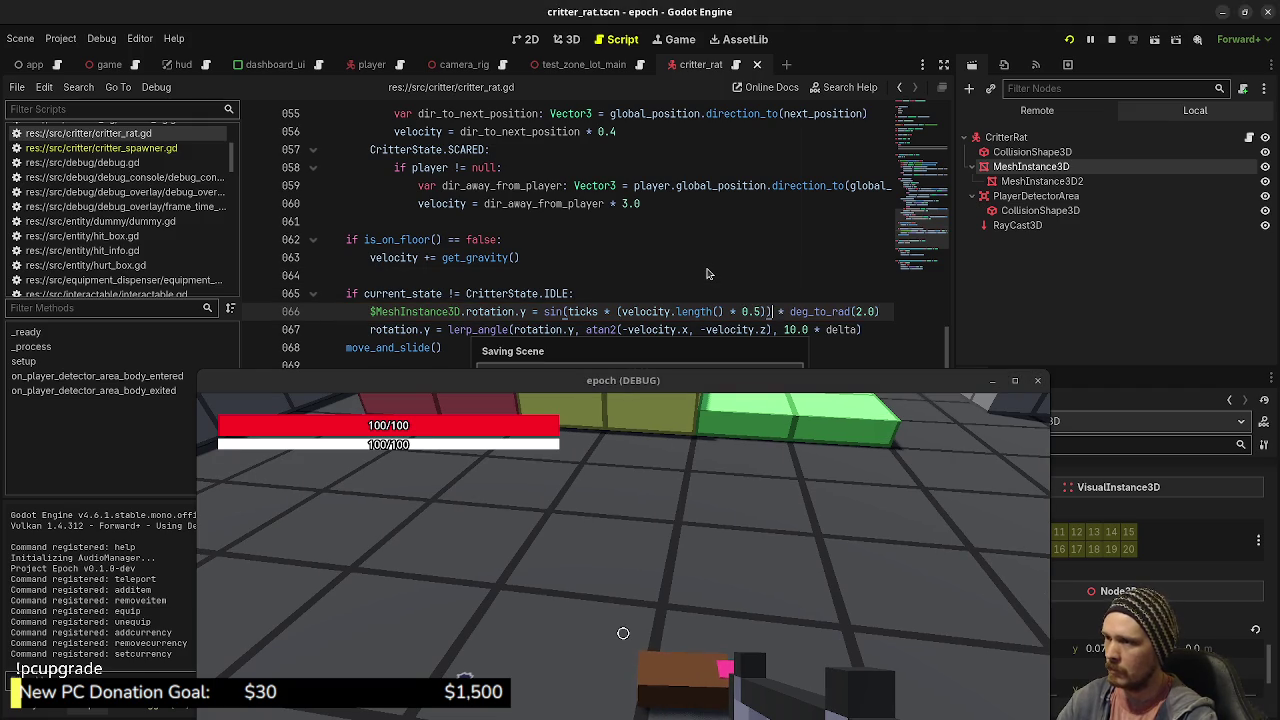
Step: Relaunch the game with the updated script and walk toward the height blocks
key(F5)
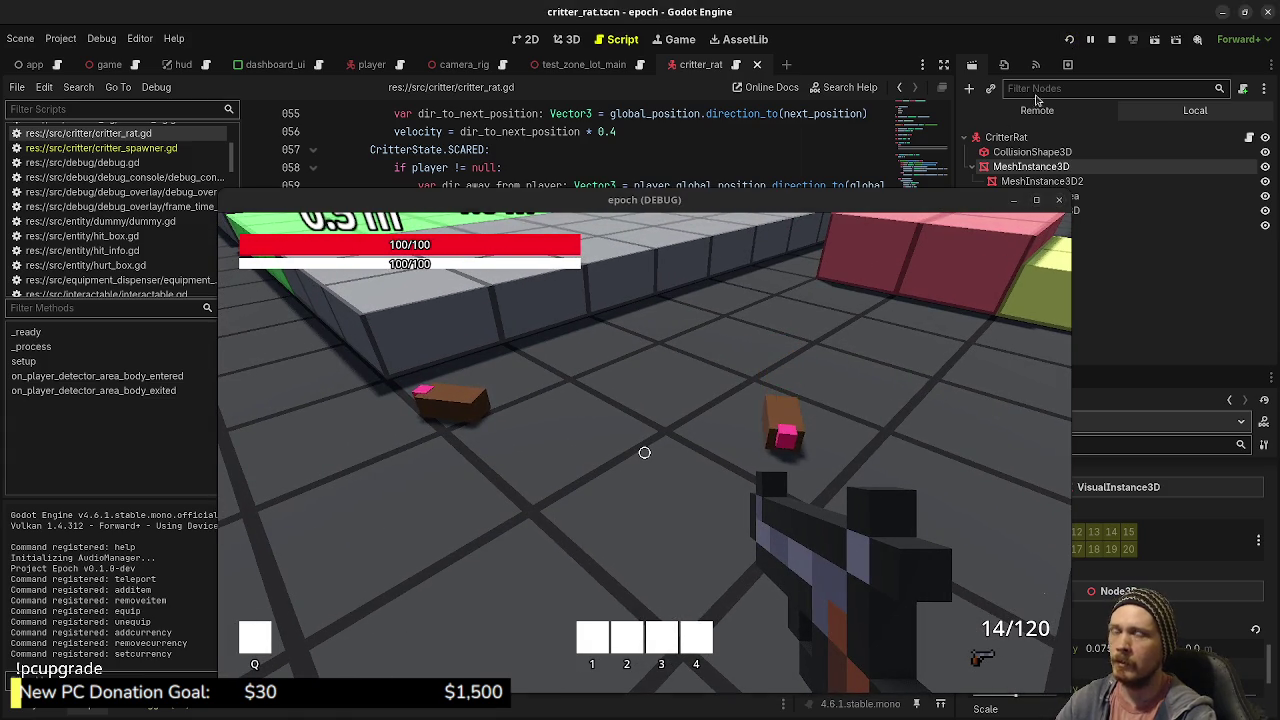
key(F8)
key(F5)
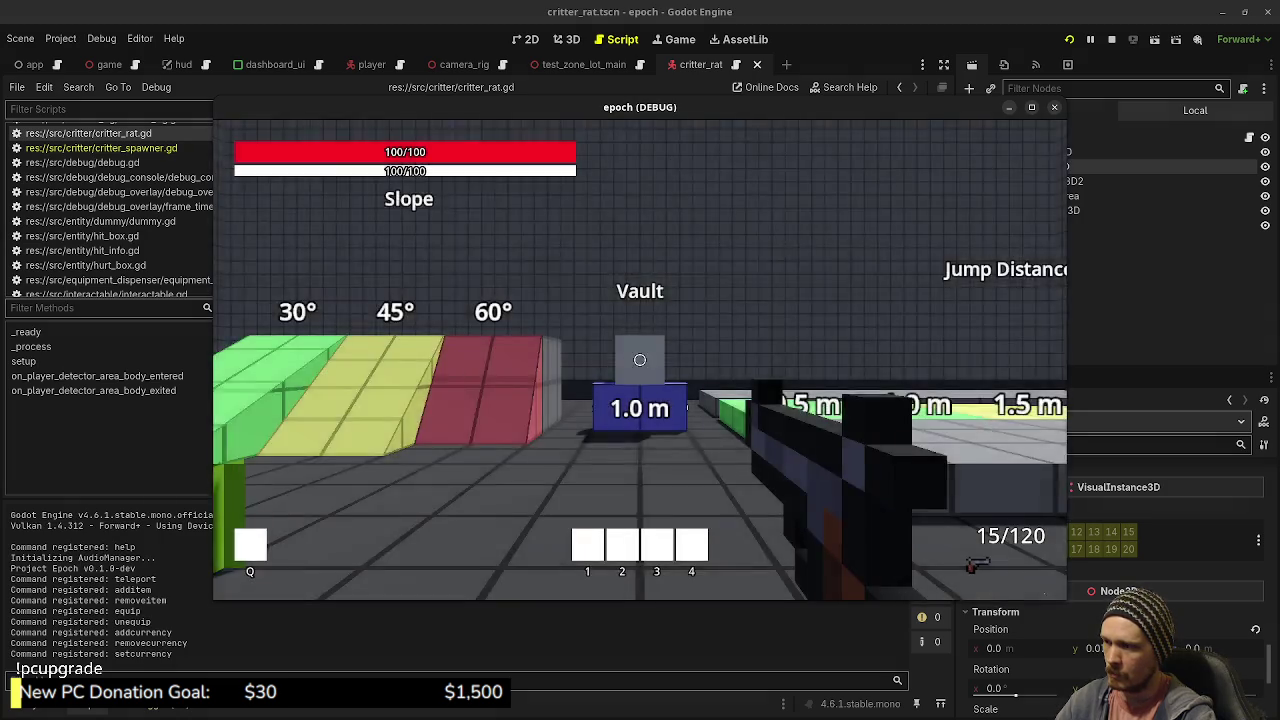
key(w)
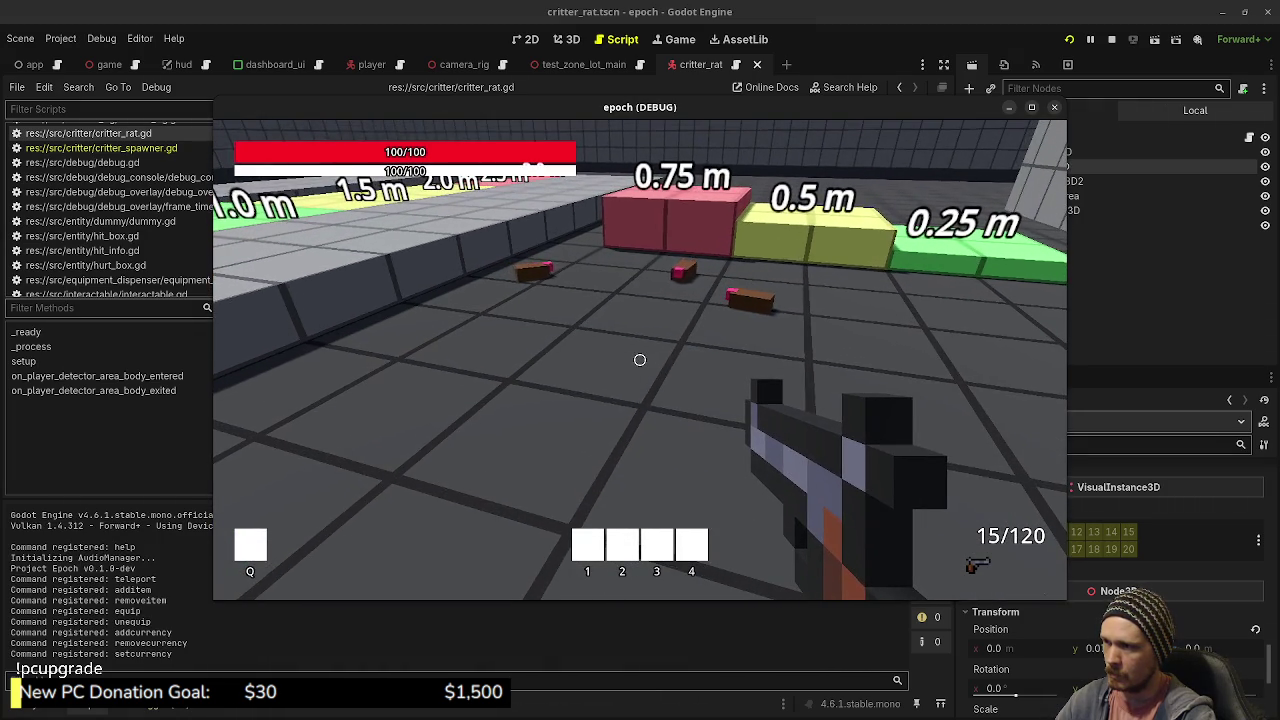
key(w)
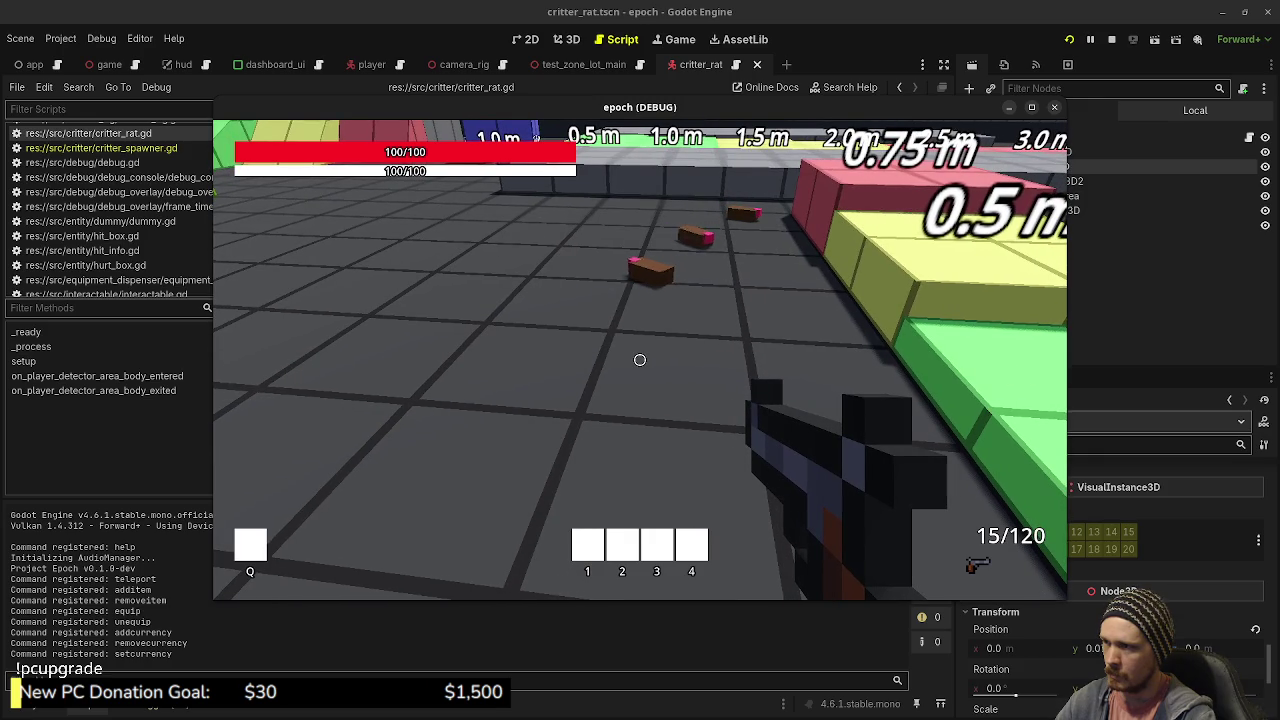
Step: Walk the player among the critter rats, then stop the game
key(s)
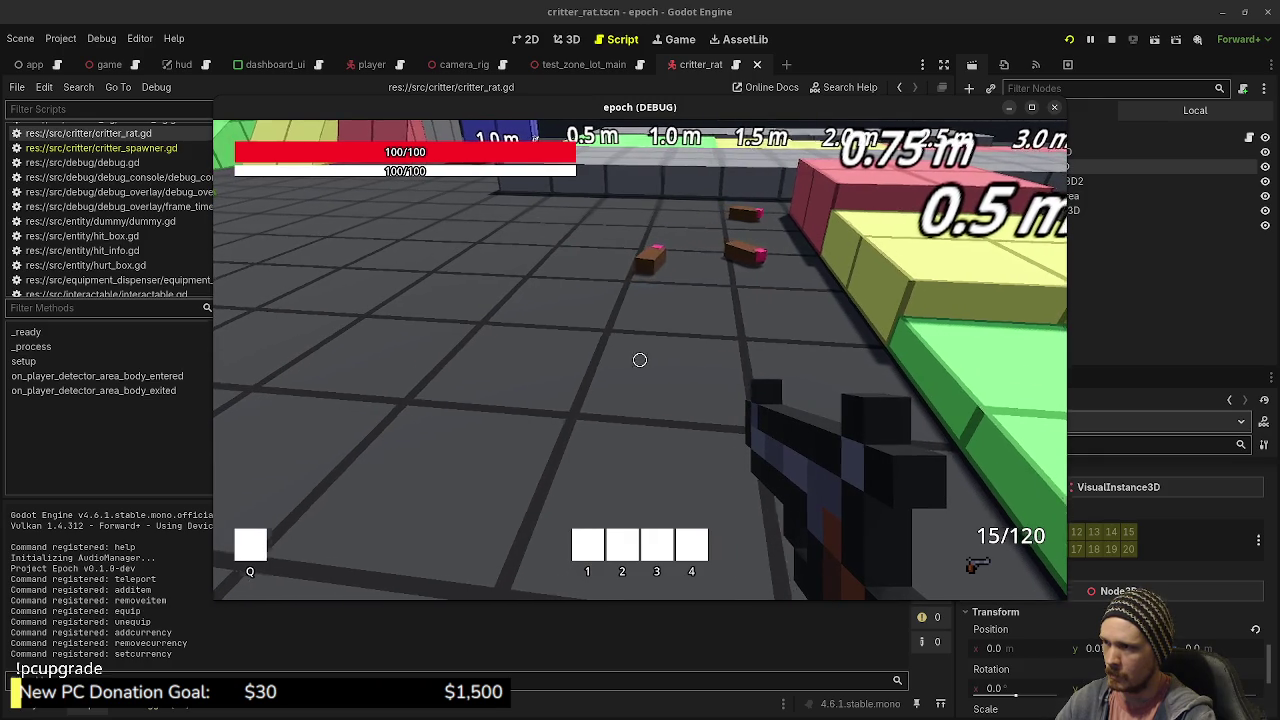
key(w)
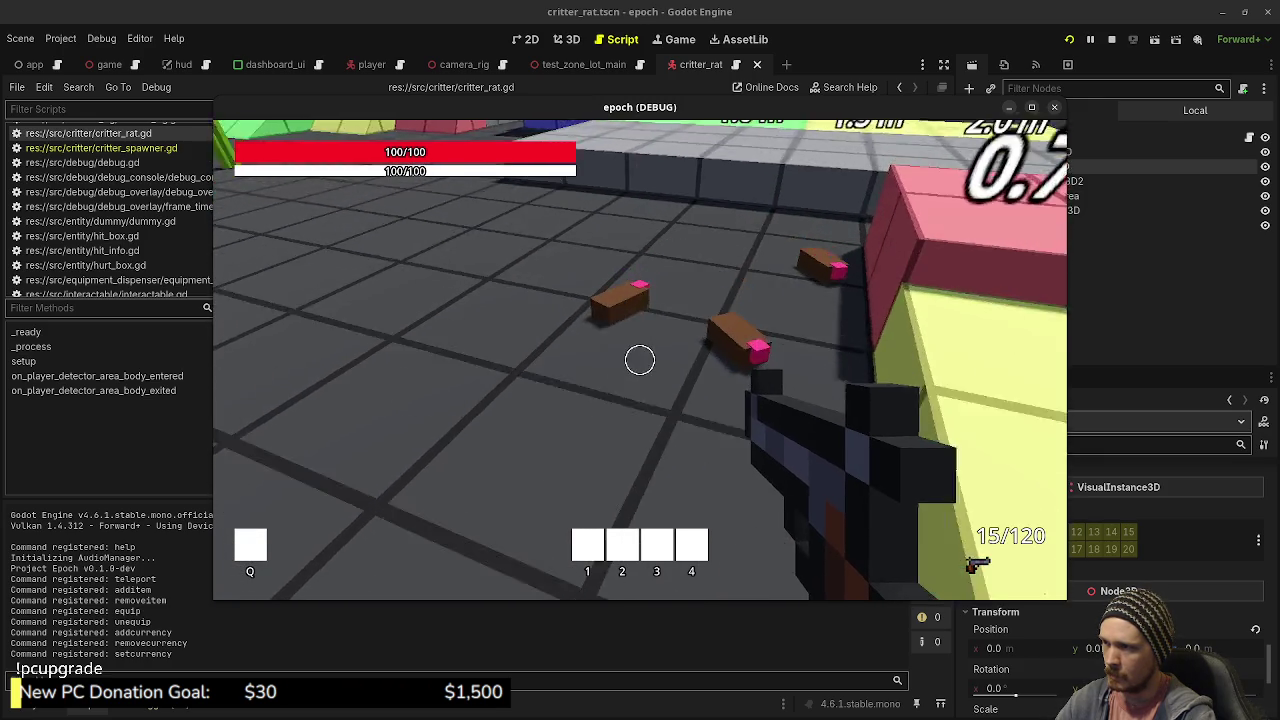
key(w)
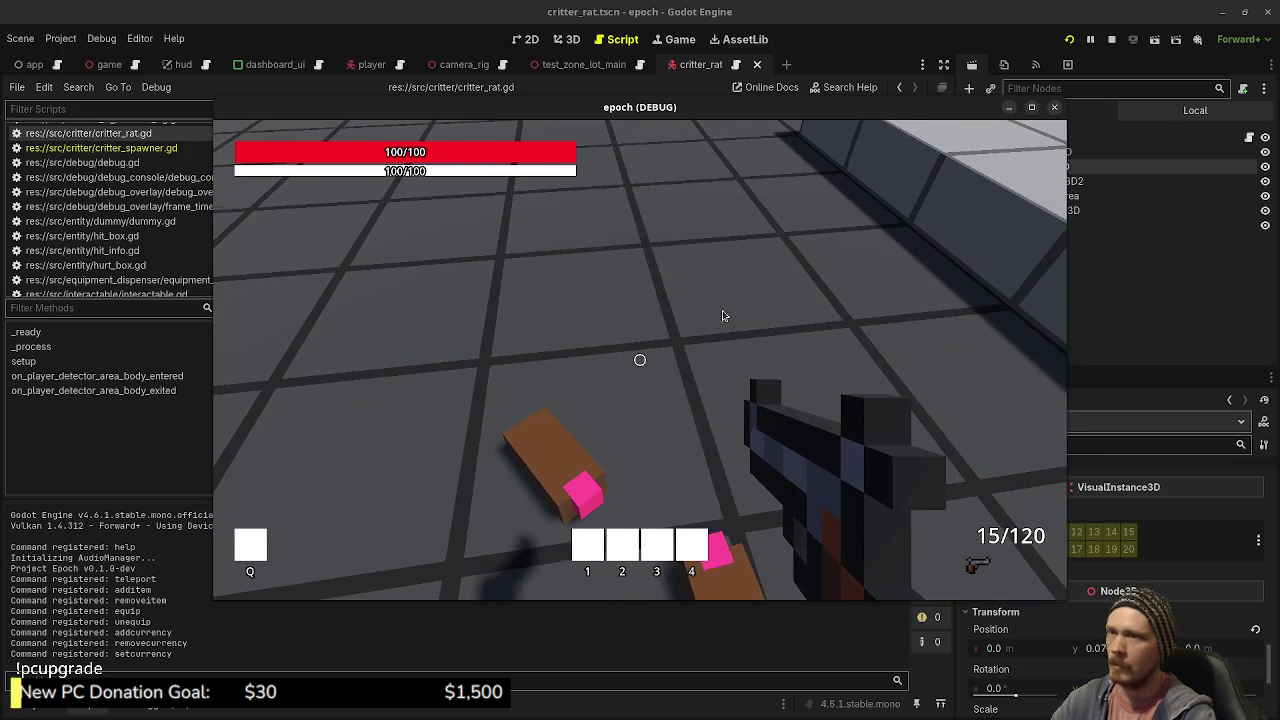
click(1108, 62)
click(1111, 39)
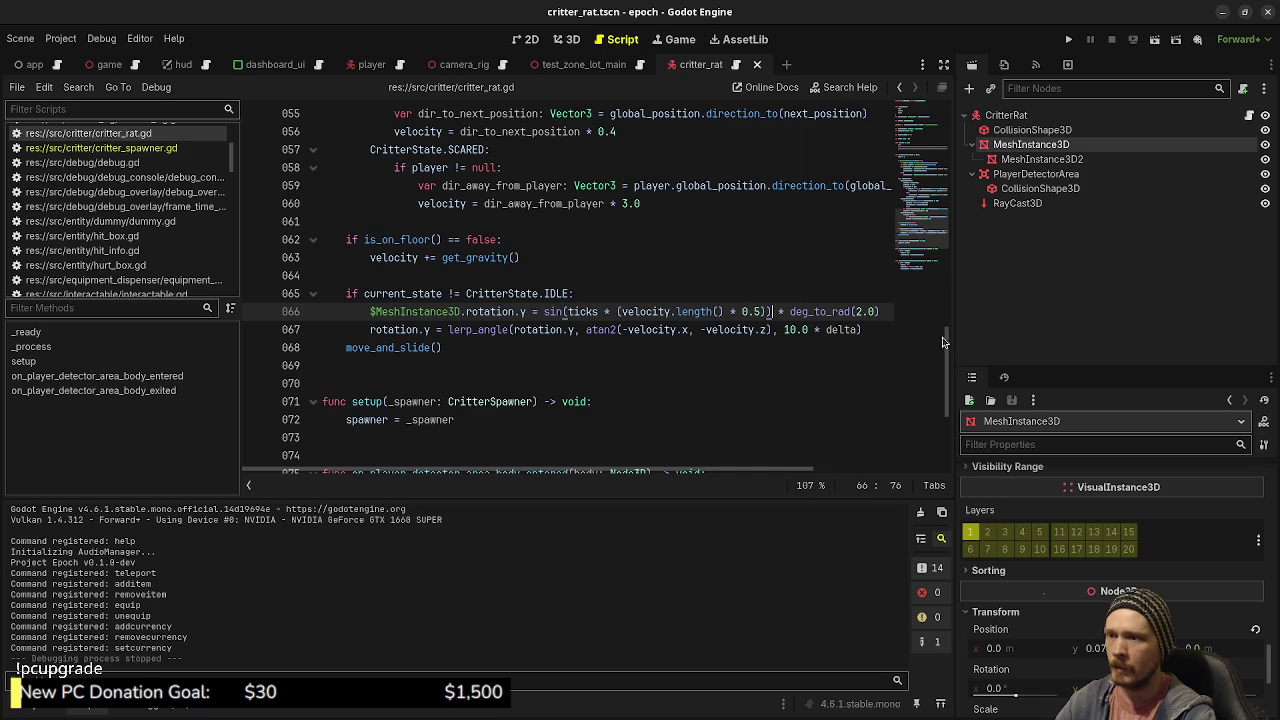
Step: Delete the pass line from _ready() and save critter_rat.gd
scroll(942, 342, up, 18)
scroll(437, 342, down, 5)
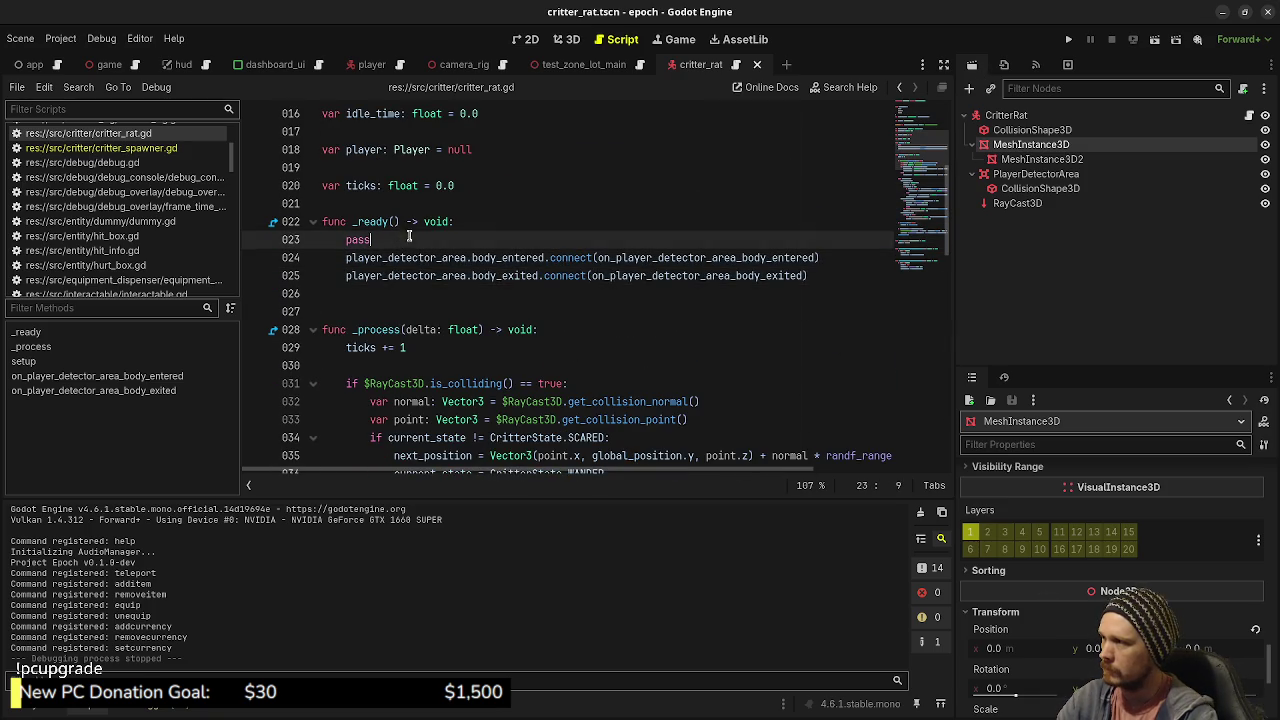
key(BackSpace)
key(ctrl+s)
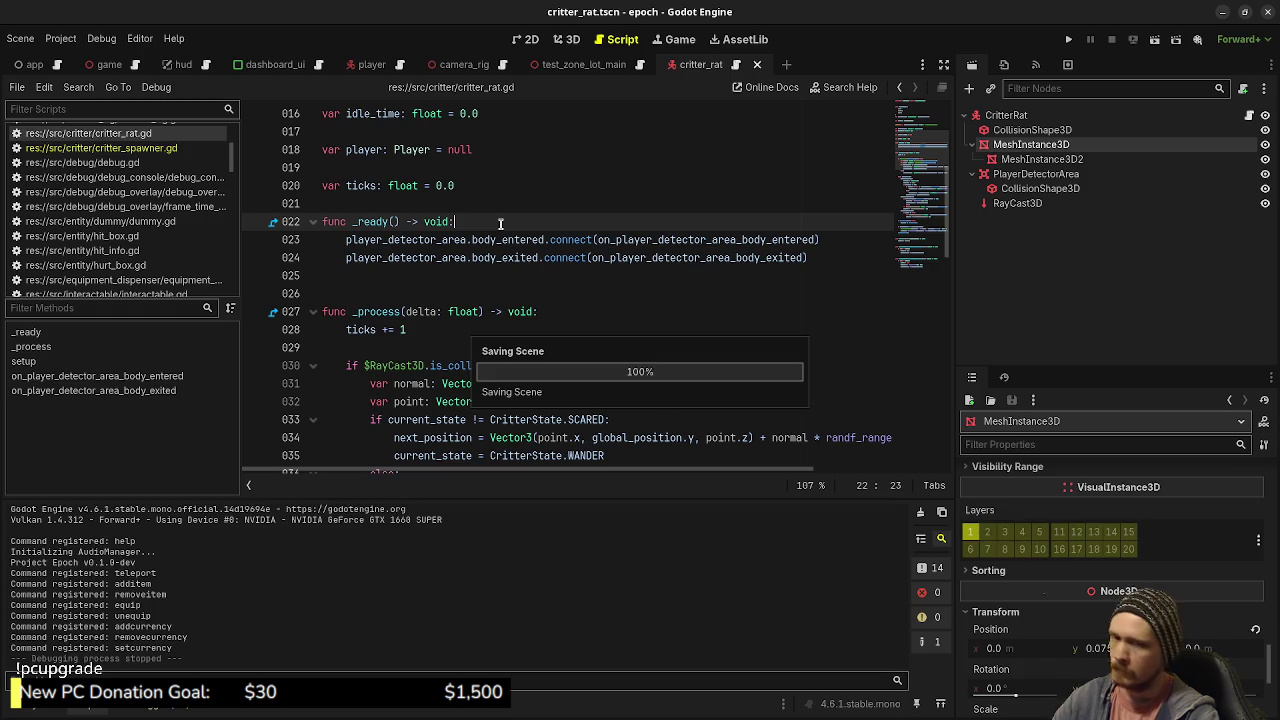
Step: Run the project, walk toward the rats, and stop the game
key(F5)
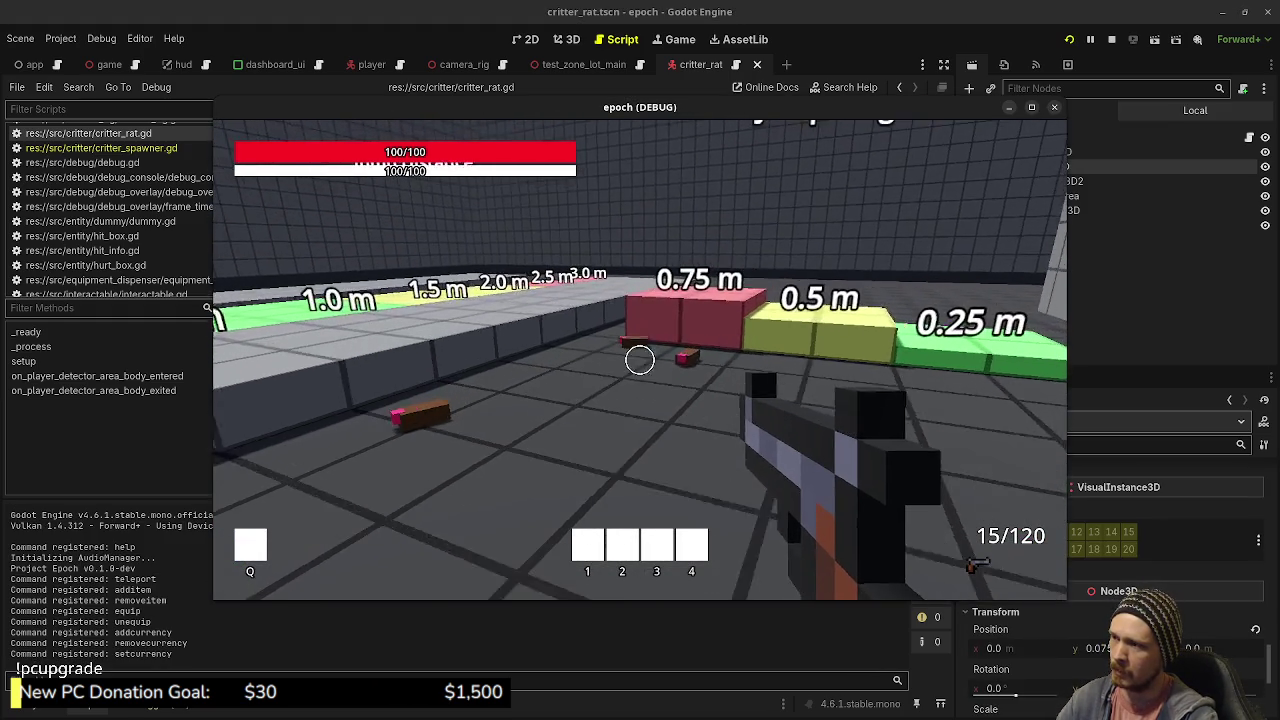
mouse_move(640, 359)
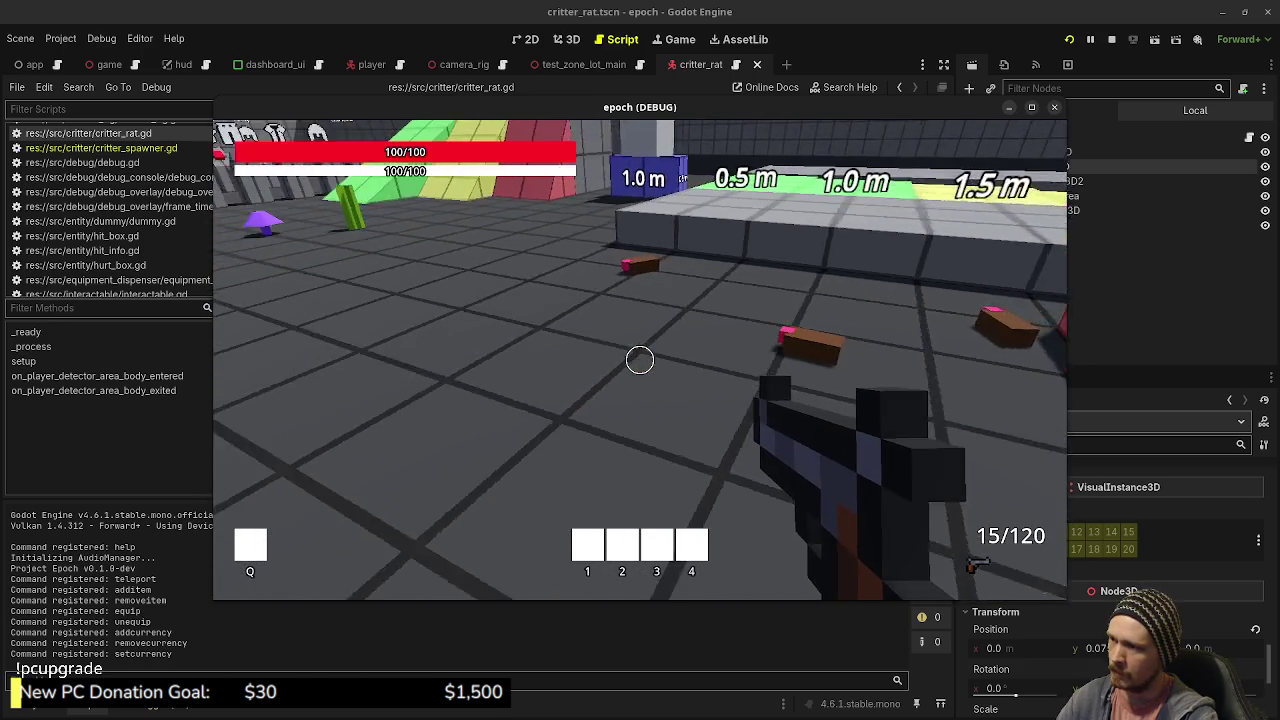
key(w)
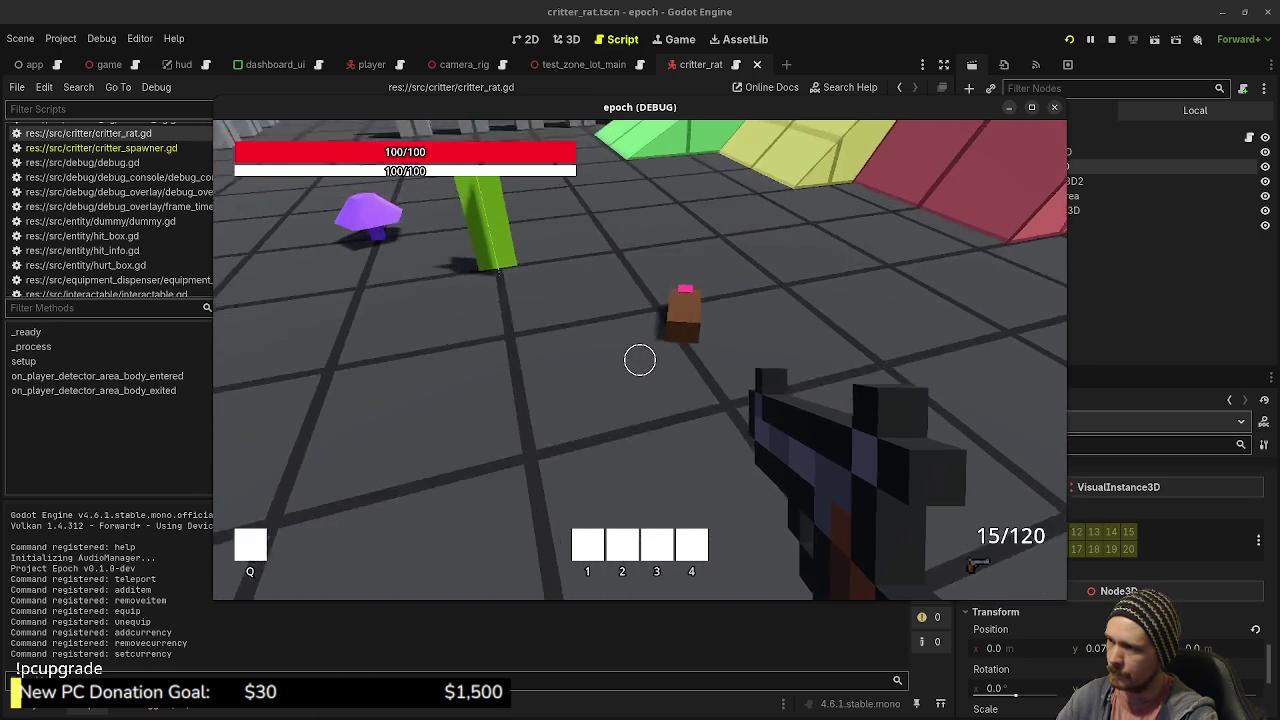
key(Escape)
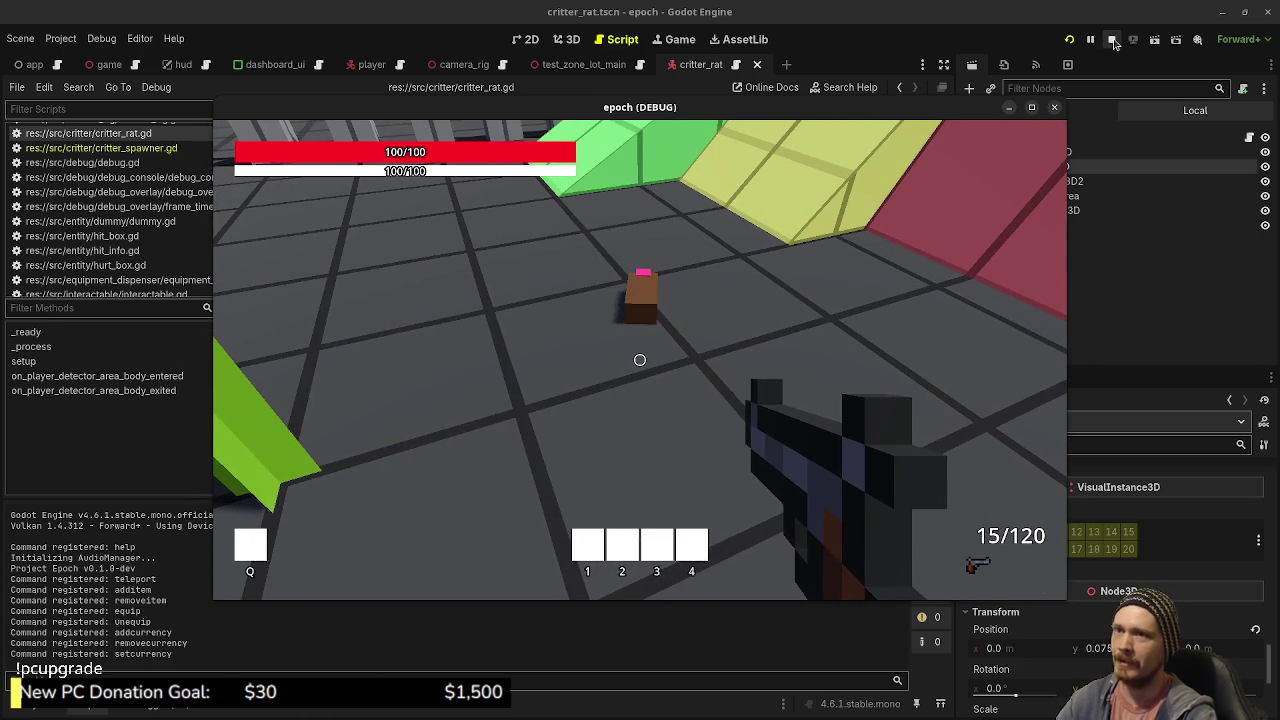
click(1112, 40)
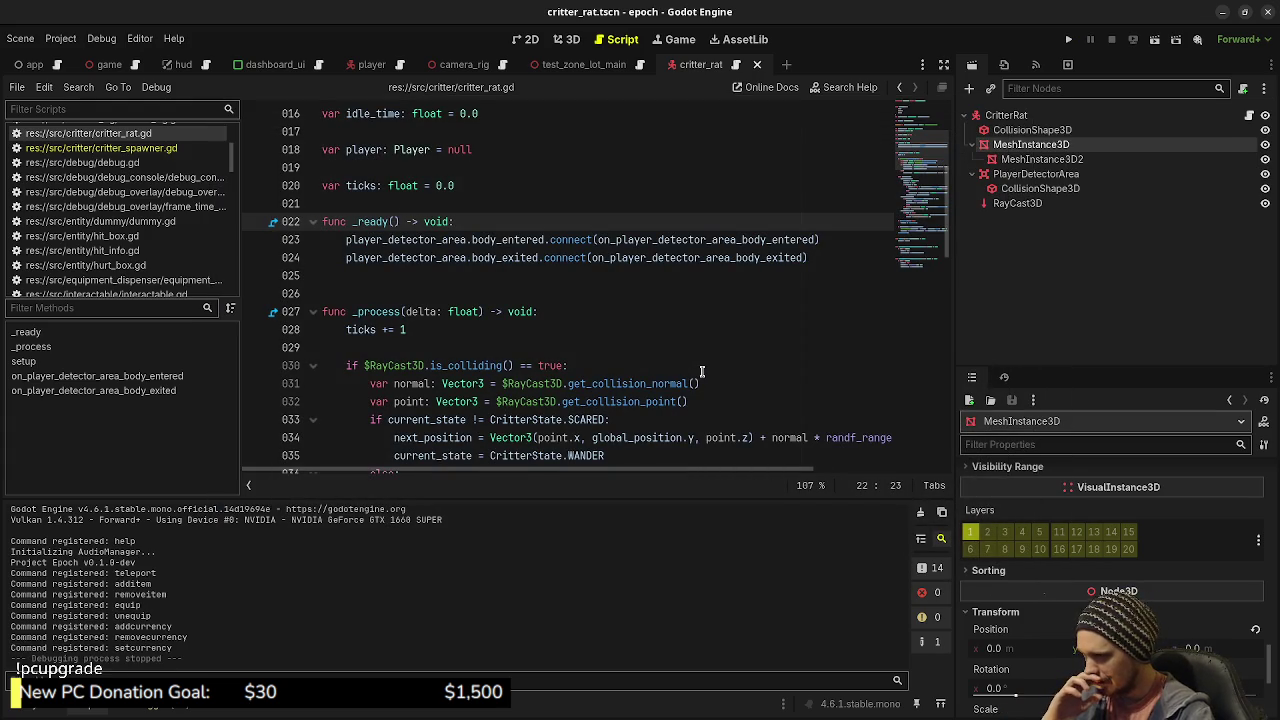
Step: Scroll critter_rat.gd to the _process match block and read the velocity.length() documentation
scroll(689, 375, down, 2)
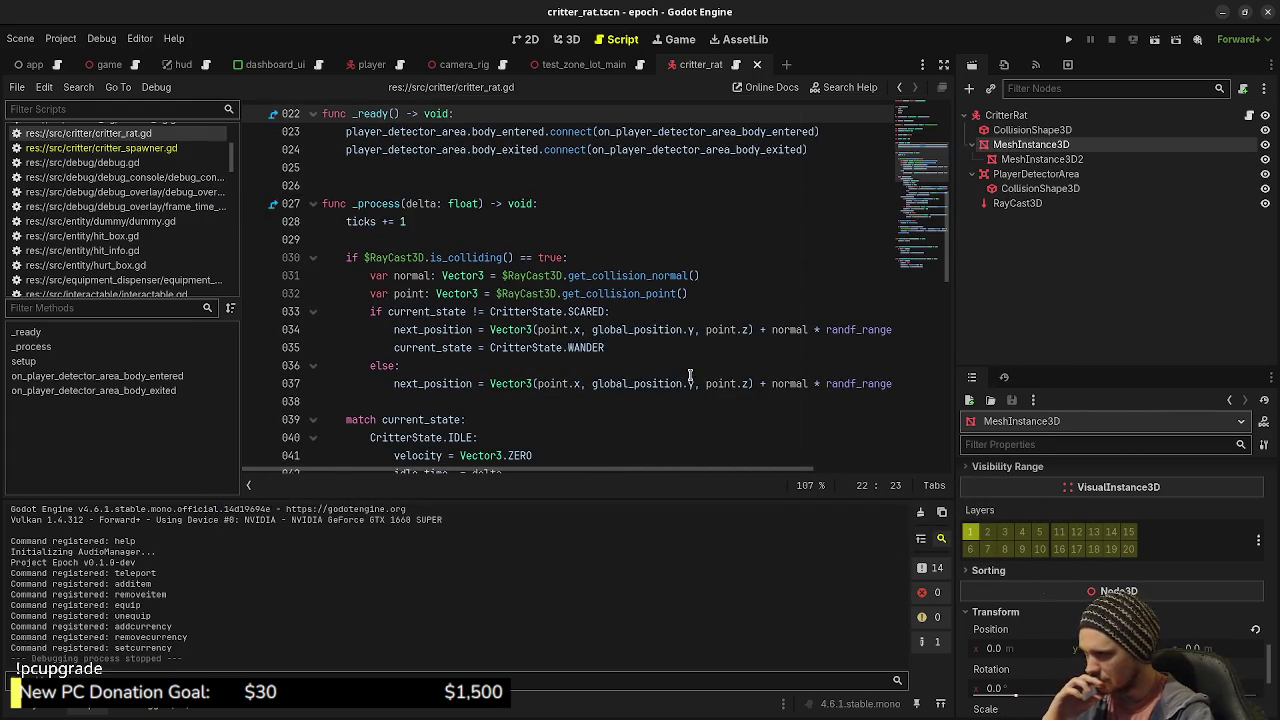
scroll(735, 302, down, 3)
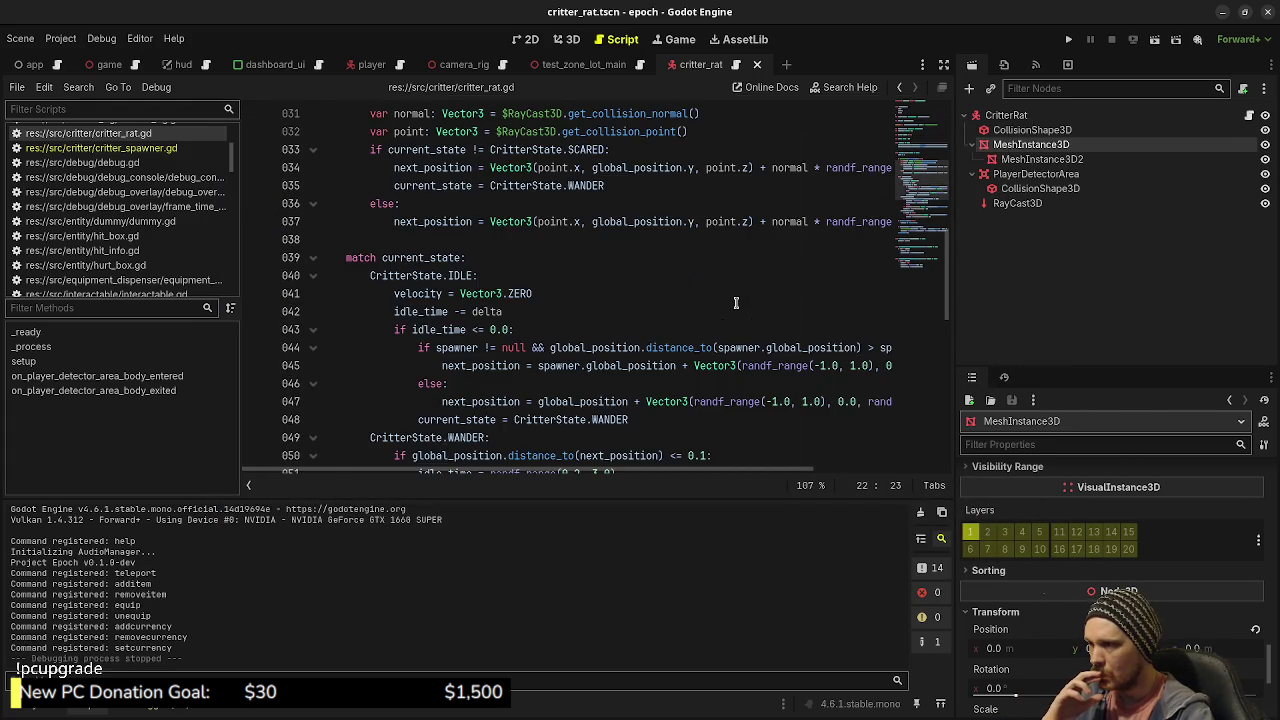
scroll(735, 302, down, 4)
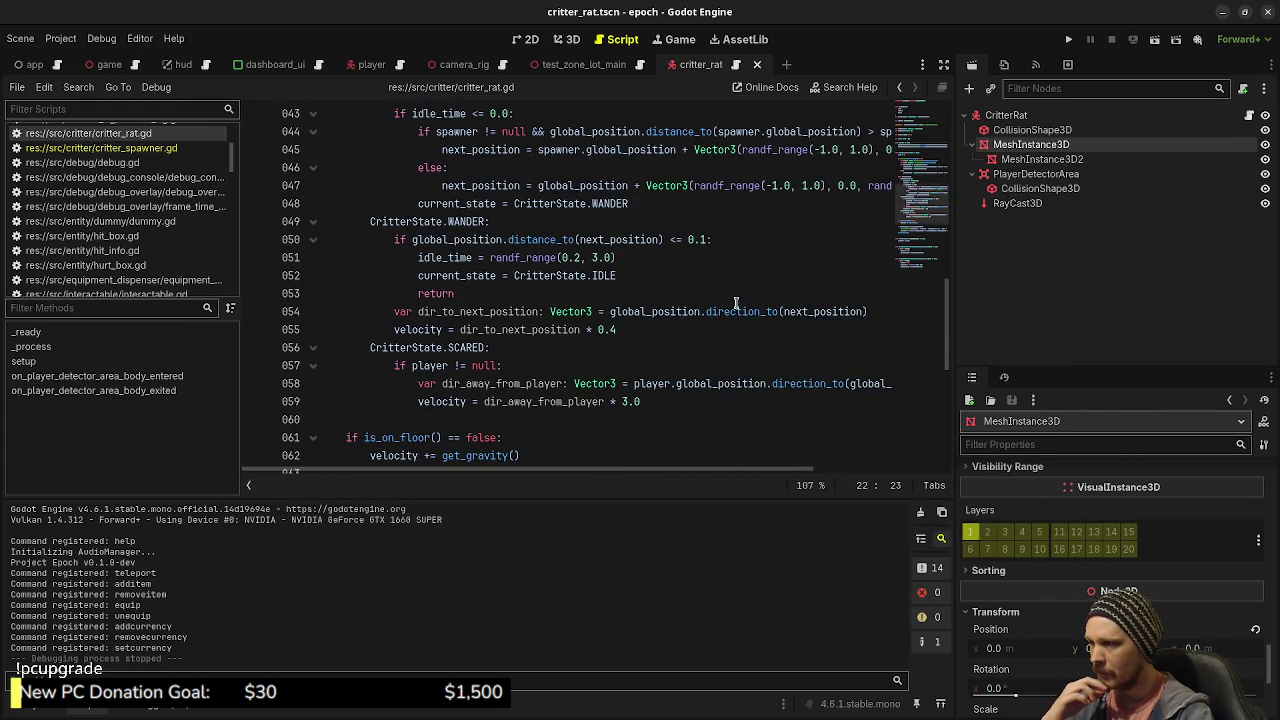
scroll(627, 402, down, 2)
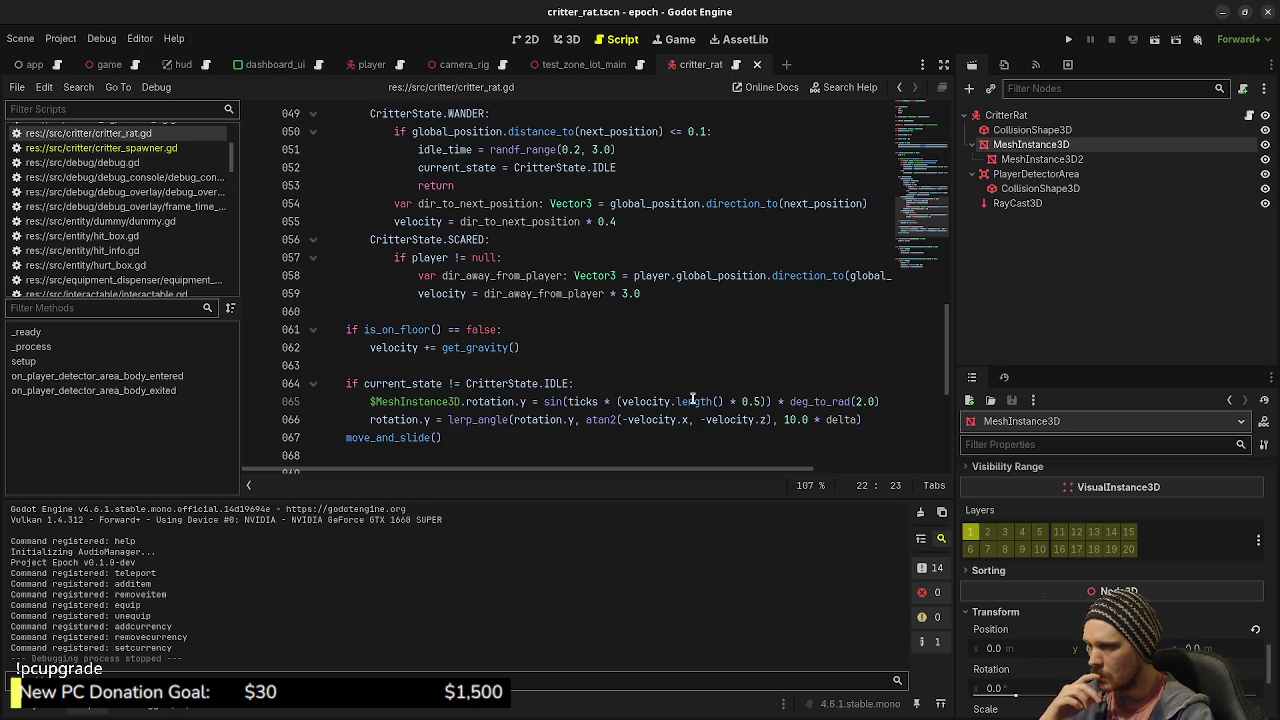
mouse_move(692, 400)
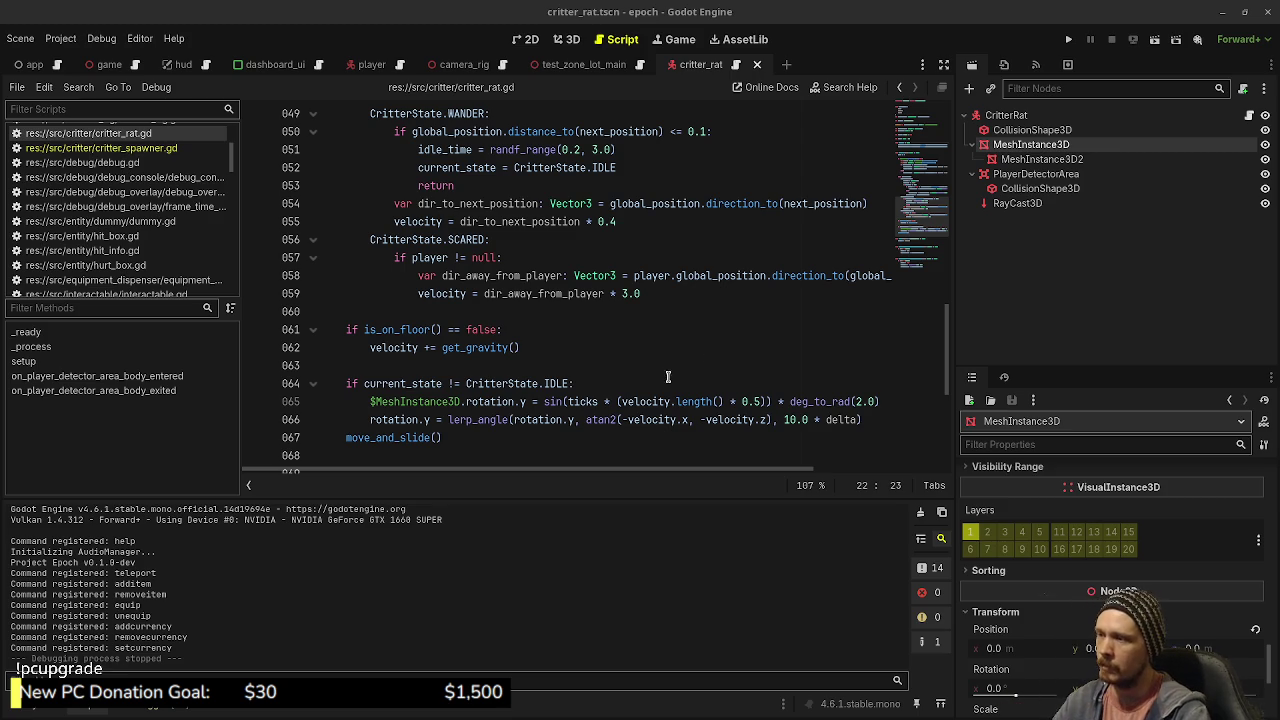
Step: Wrap velocity.length() with a / 3.0 divisor on line 65 and save
click(724, 401)
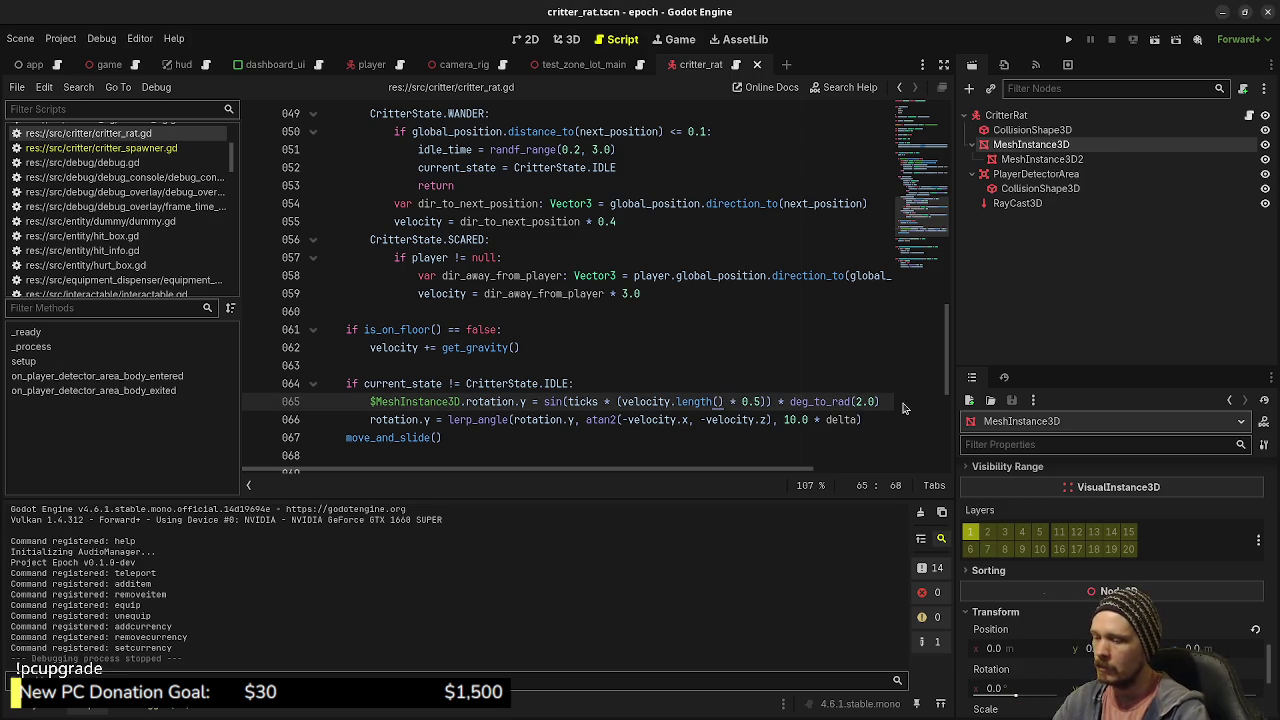
text(/ 3.0 )
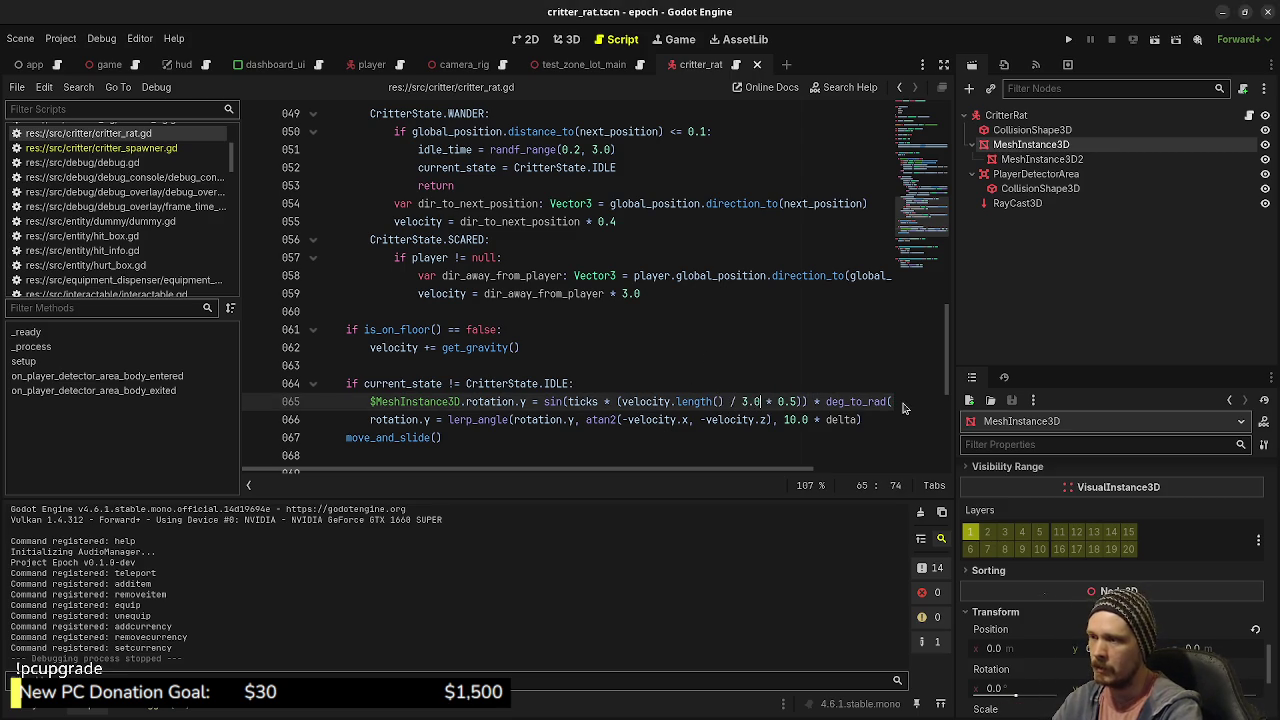
text())
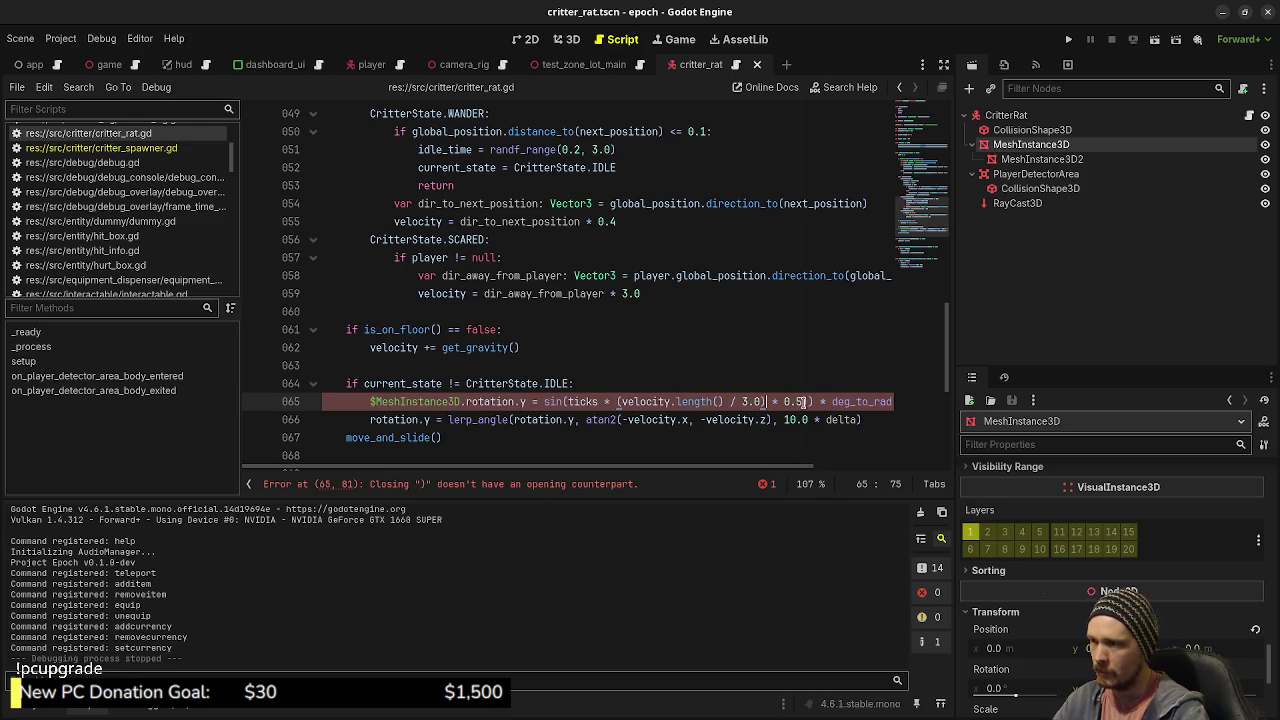
click(616, 401)
text(()
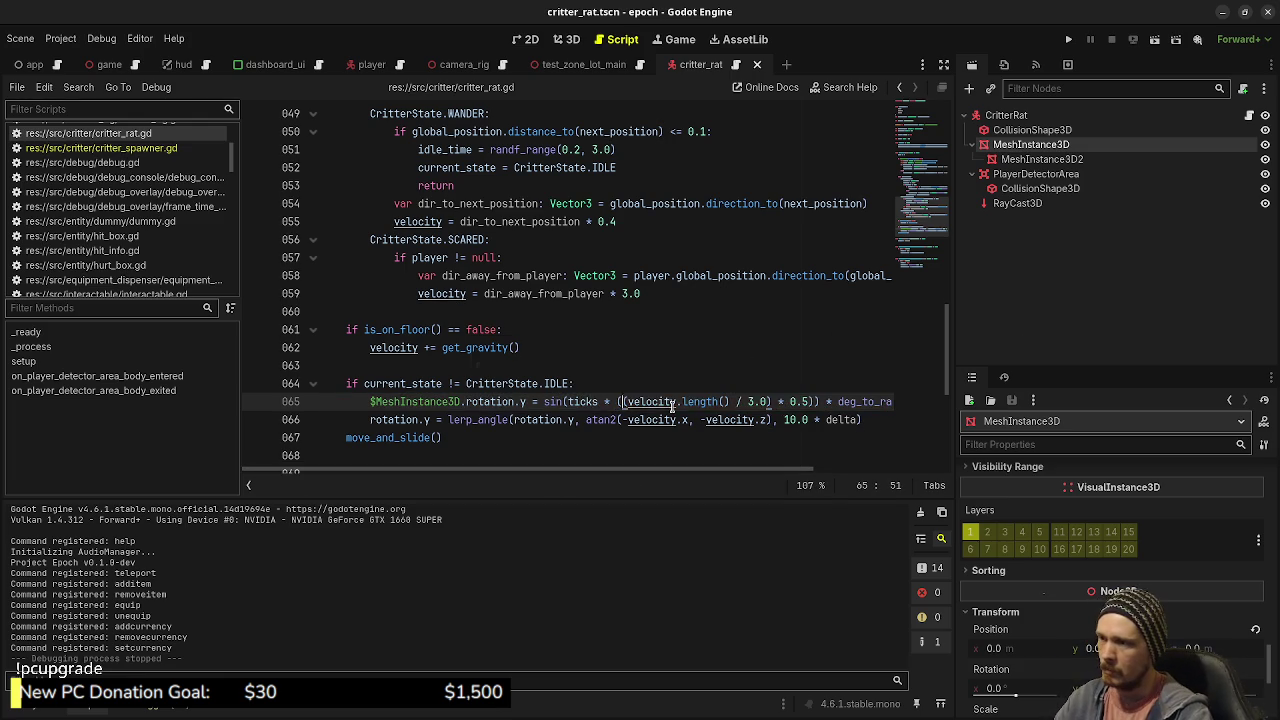
key(ctrl+s)
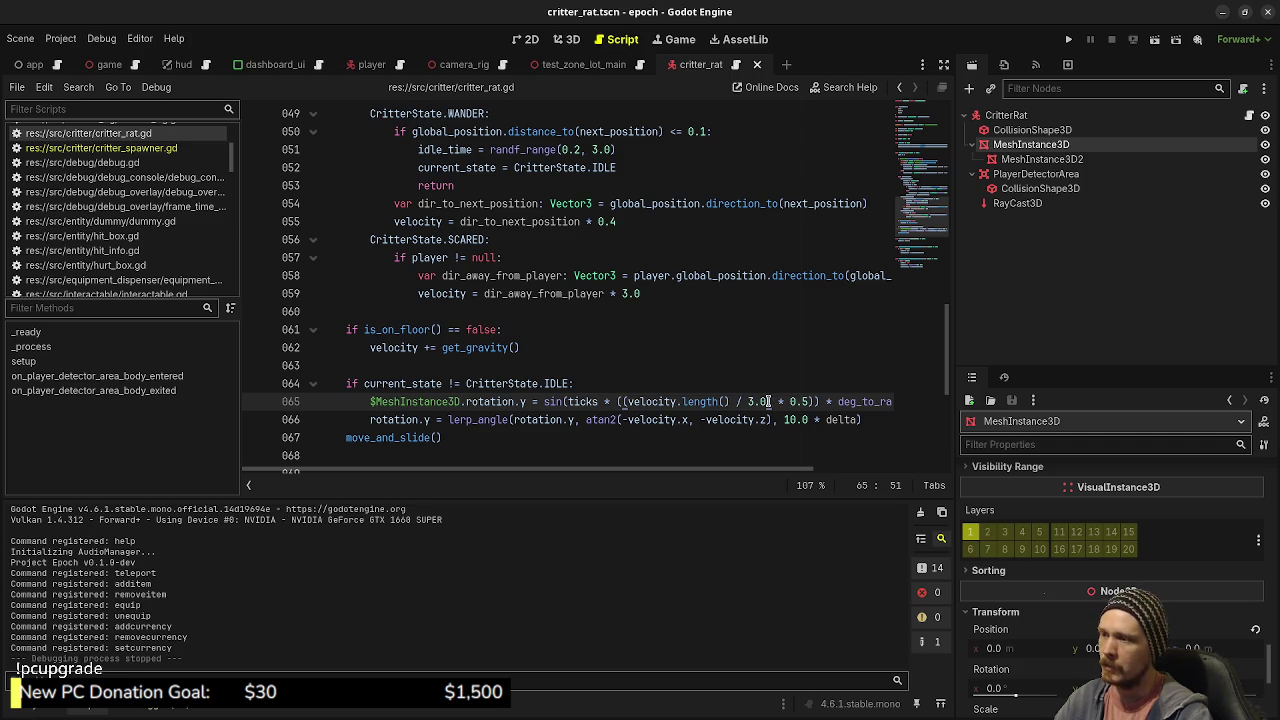
Step: Remove the * 0.5 multiplier and the redundant opening parenthesis from line 65
drag(772, 401, 630, 403)
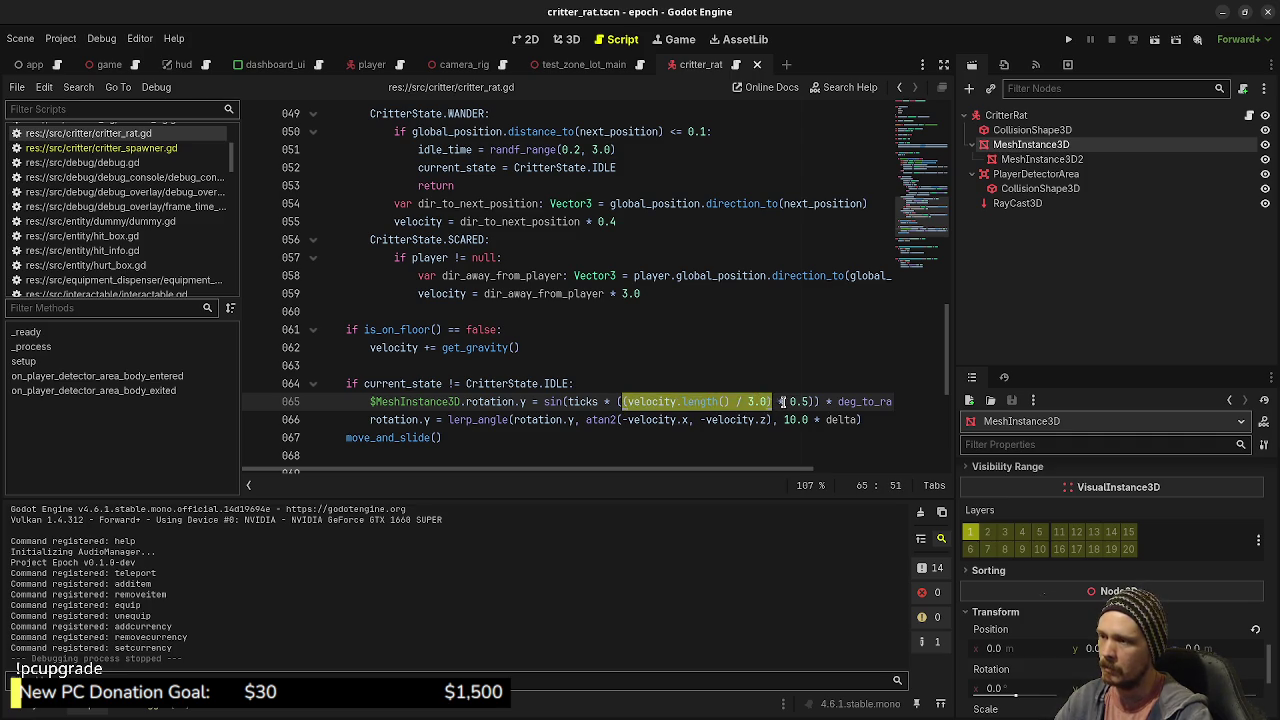
click(784, 401)
drag(808, 401, 777, 403)
key(BackSpace)
key(BackSpace)
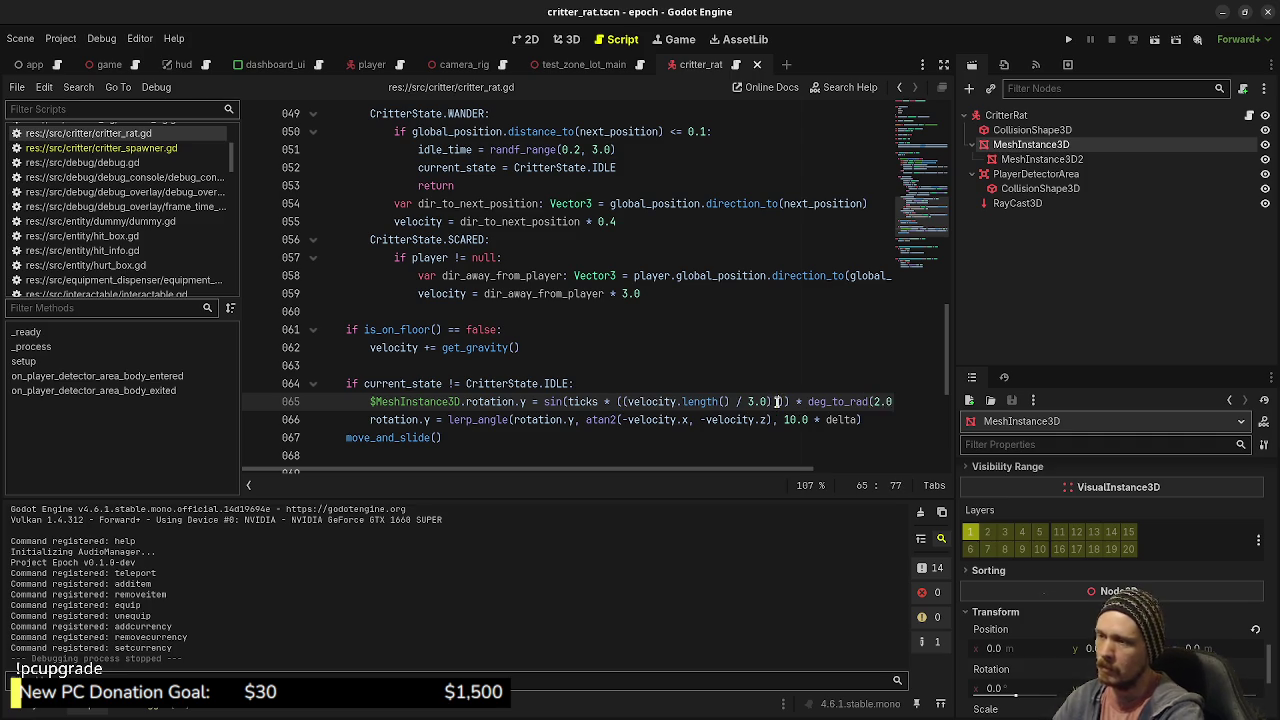
key(ctrl+s)
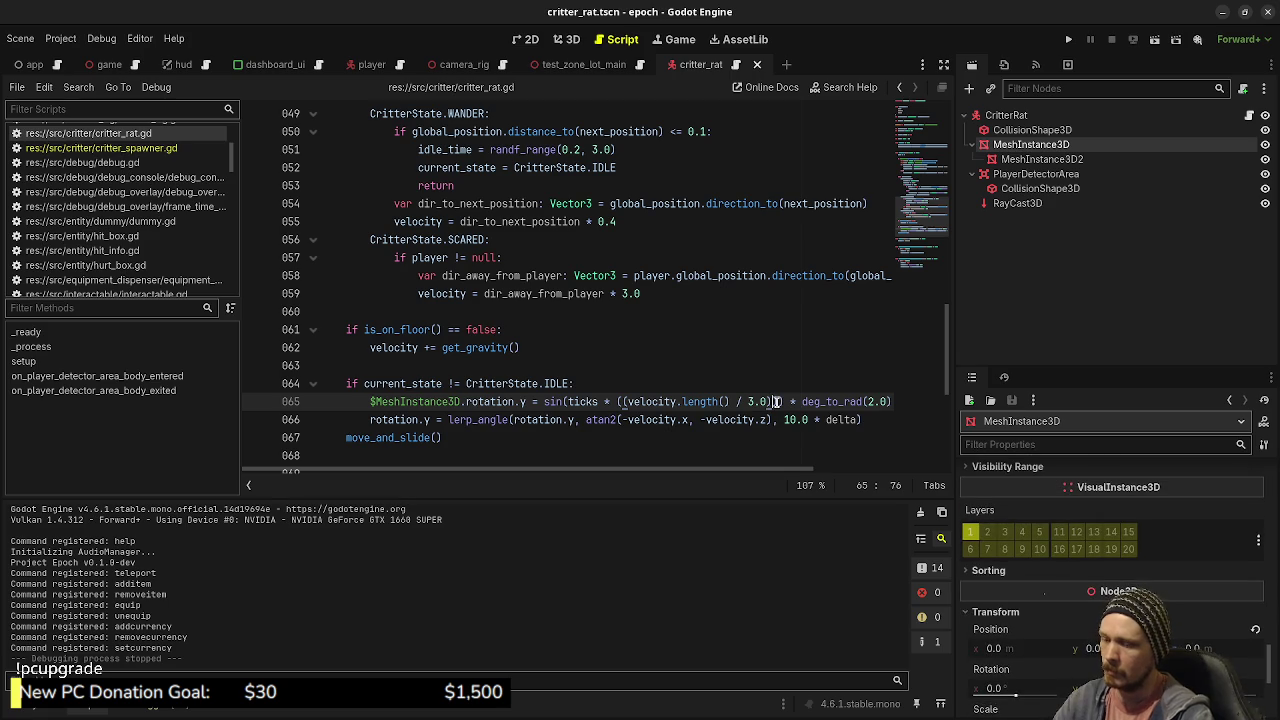
click(627, 401)
key(BackSpace)
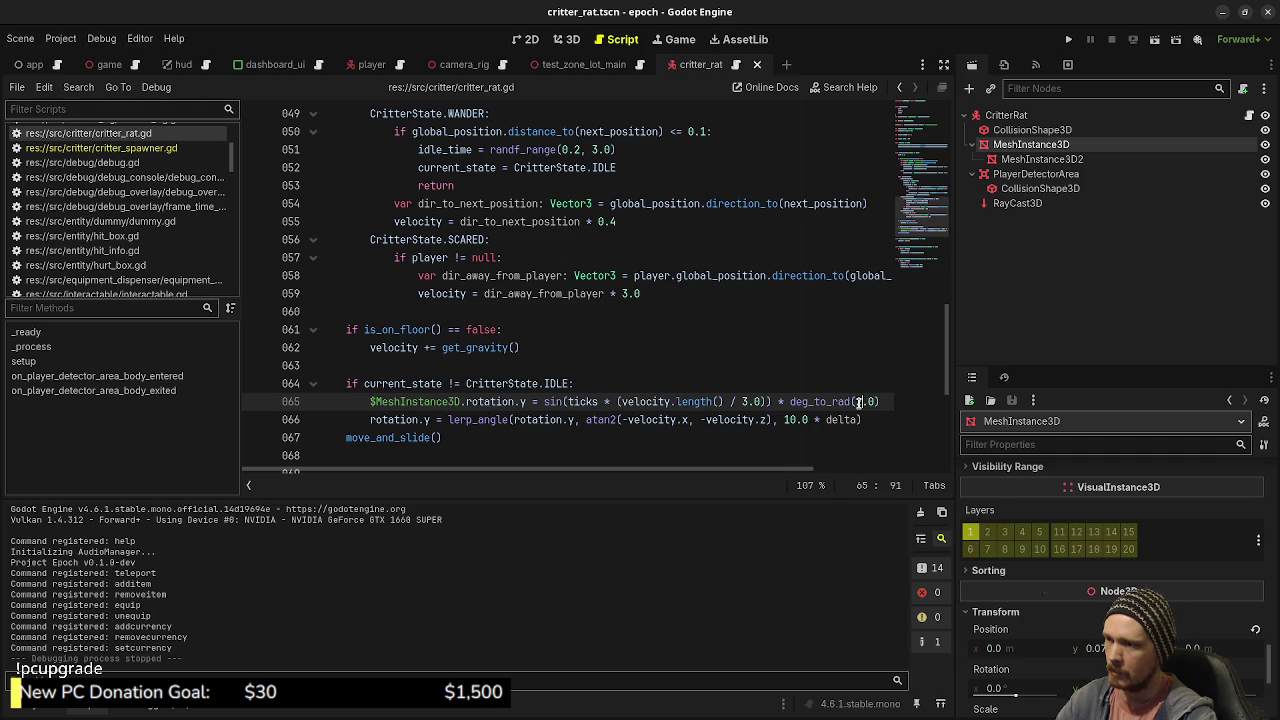
Step: Change the deg_to_rad angle on line 65 from 2.0 to 3.0 and save
click(857, 401)
key(Delete)
text(3)
click(802, 383)
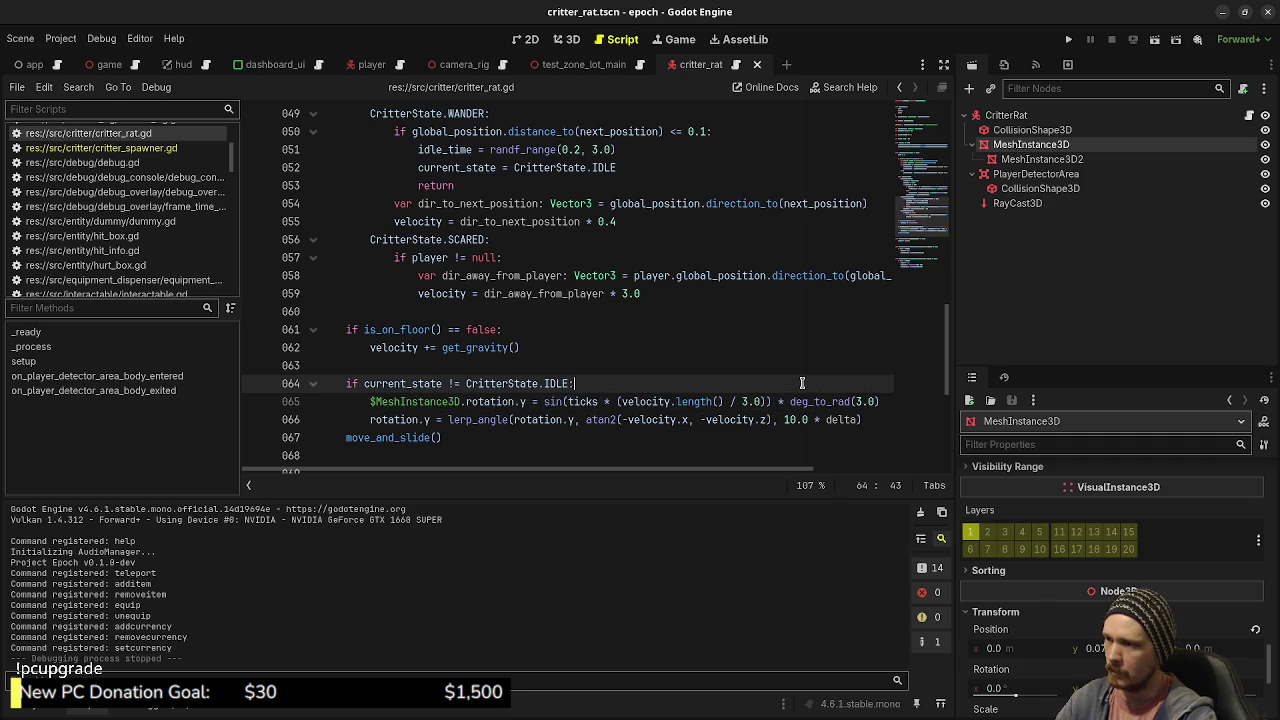
key(ctrl+s)
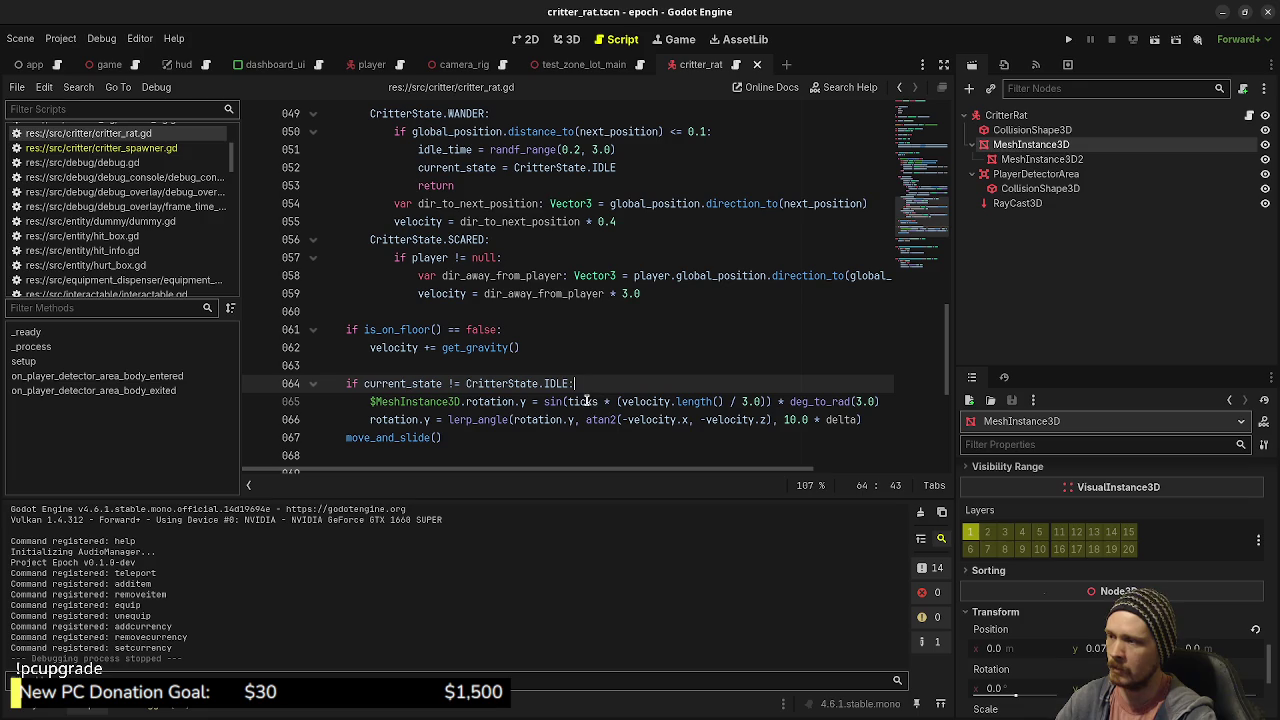
click(1068, 39)
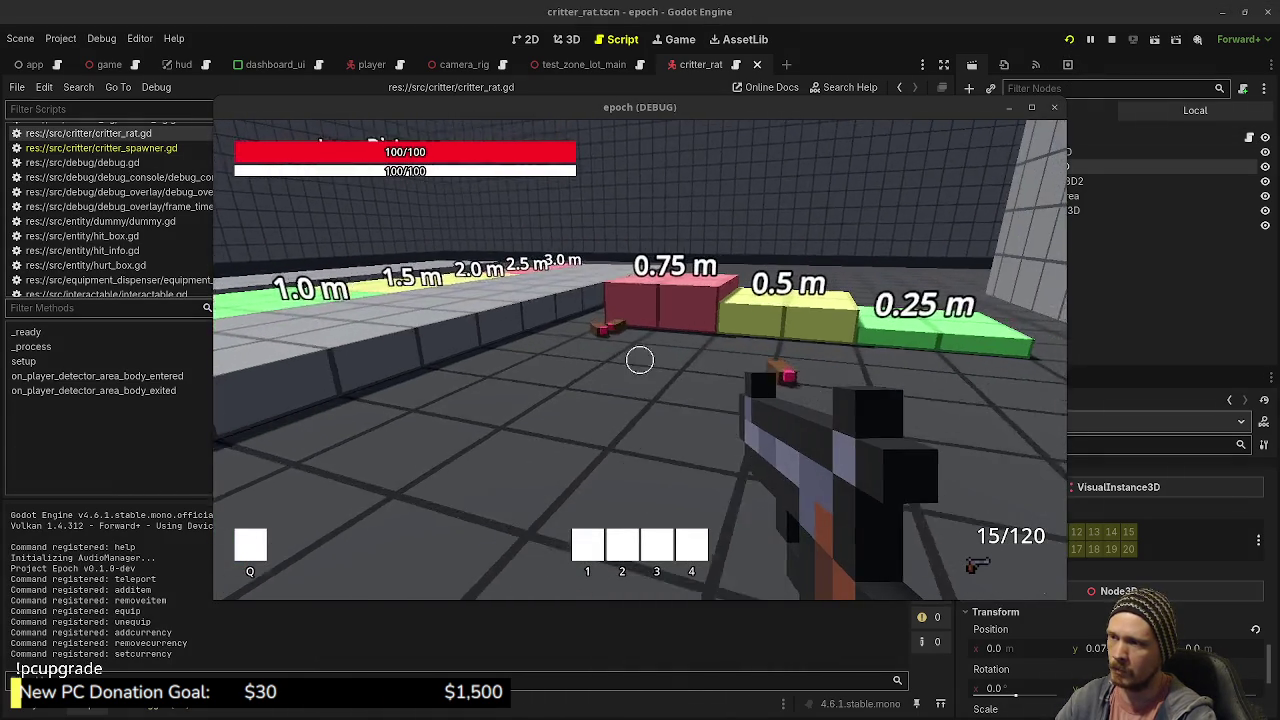
Step: Walk the player up to the rats to watch their / 3.0 wobble, then stop the game
key(w)
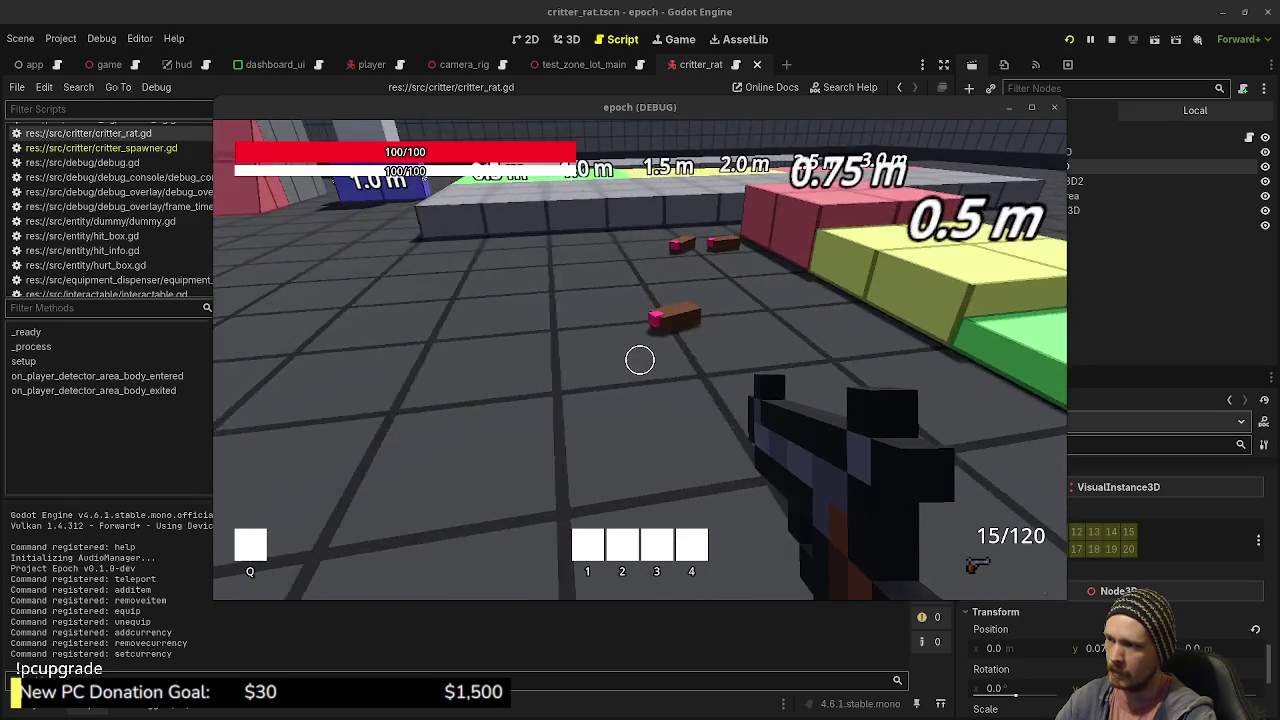
mouse_move(640, 360)
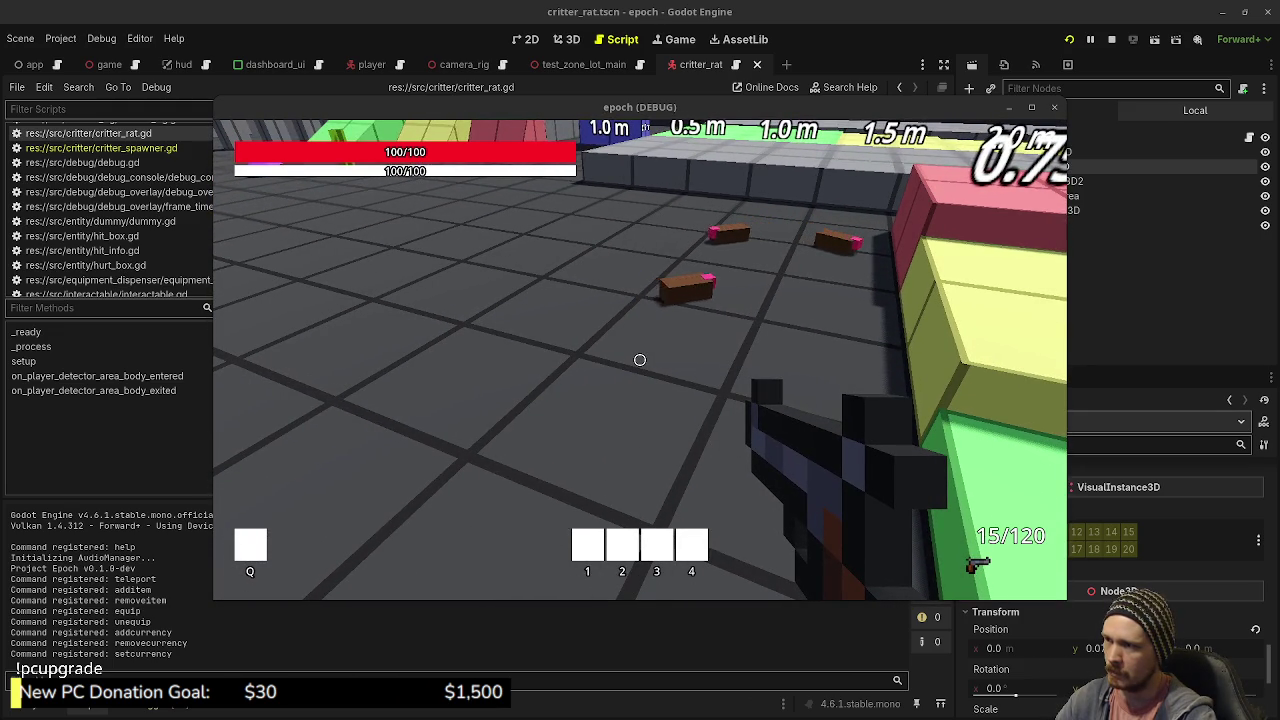
key(w)
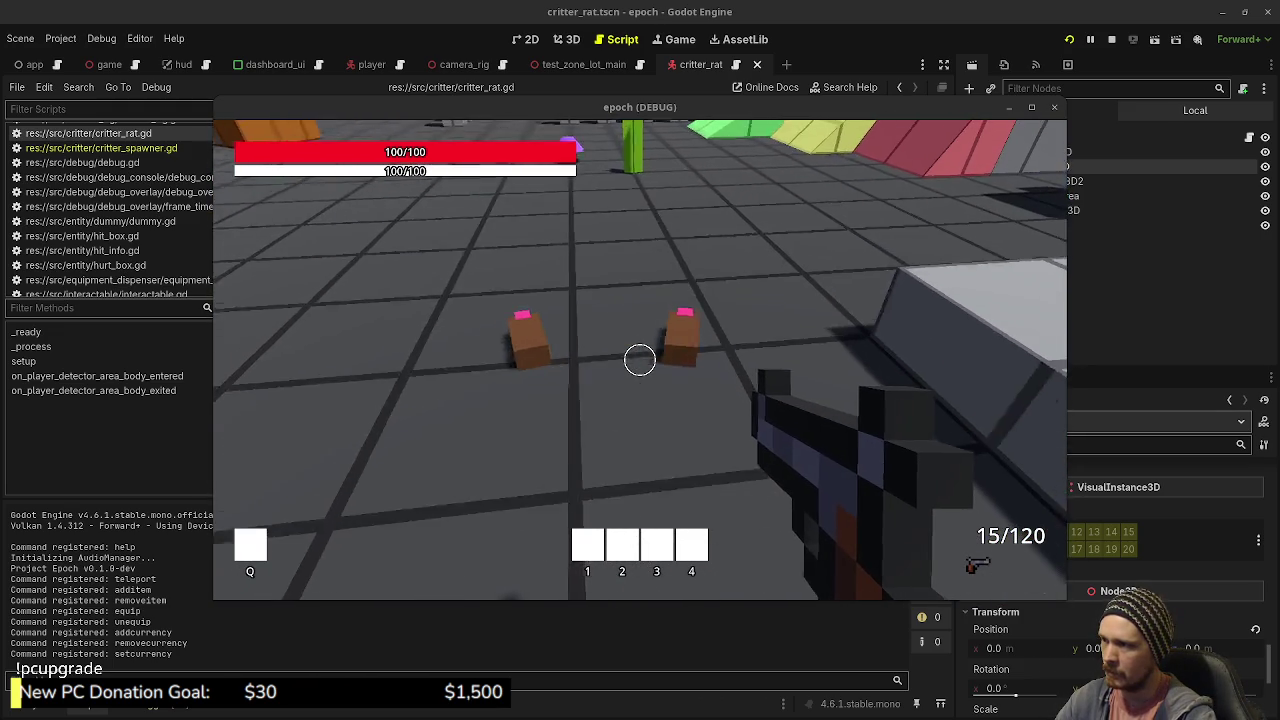
key(w)
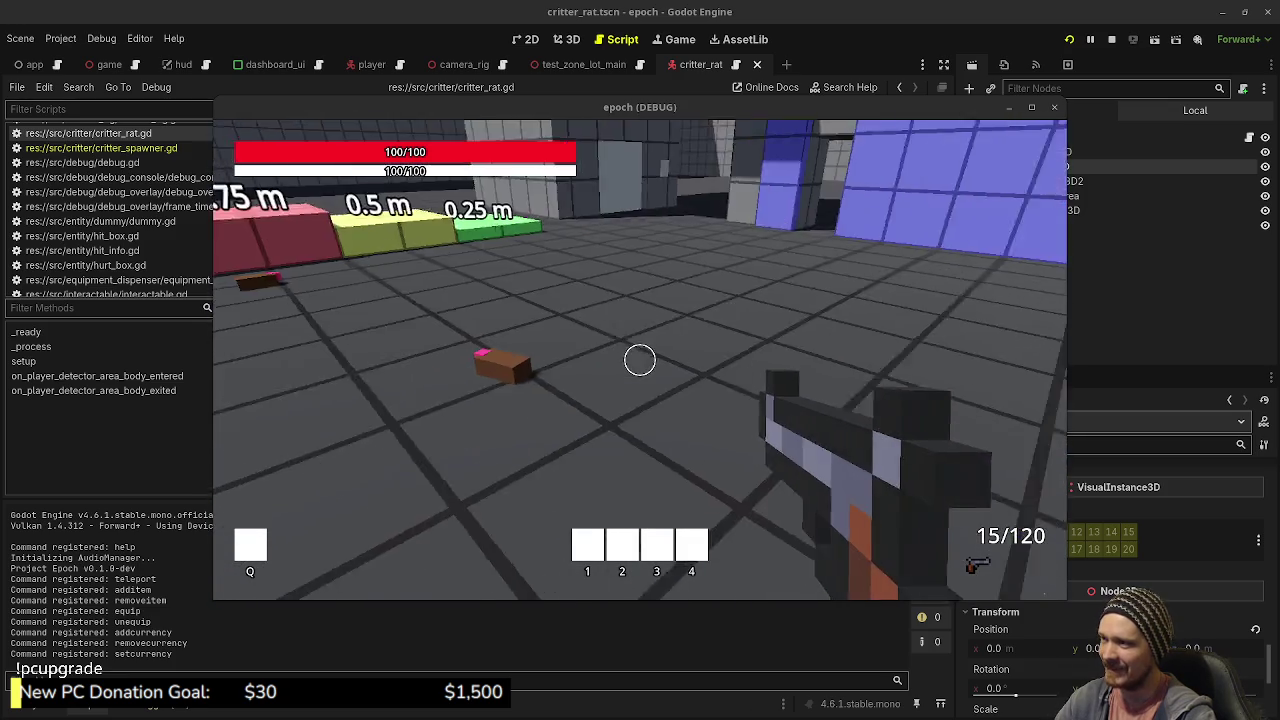
key(w)
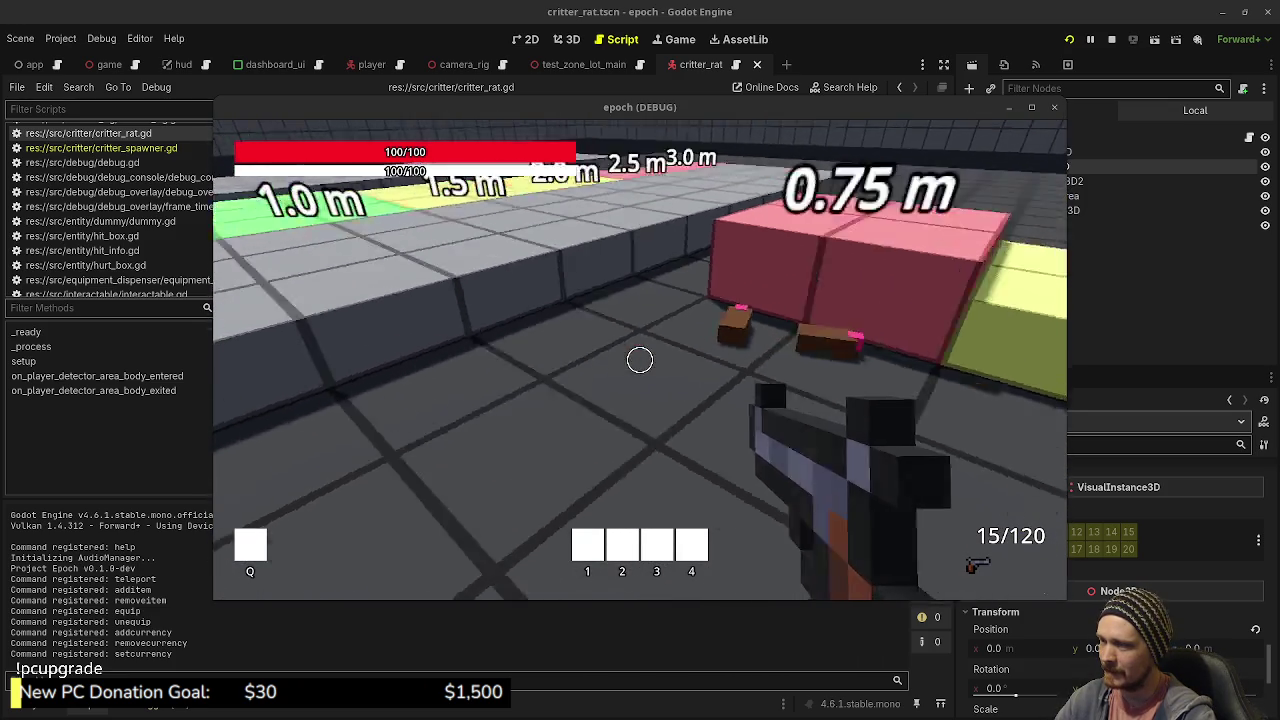
key(w)
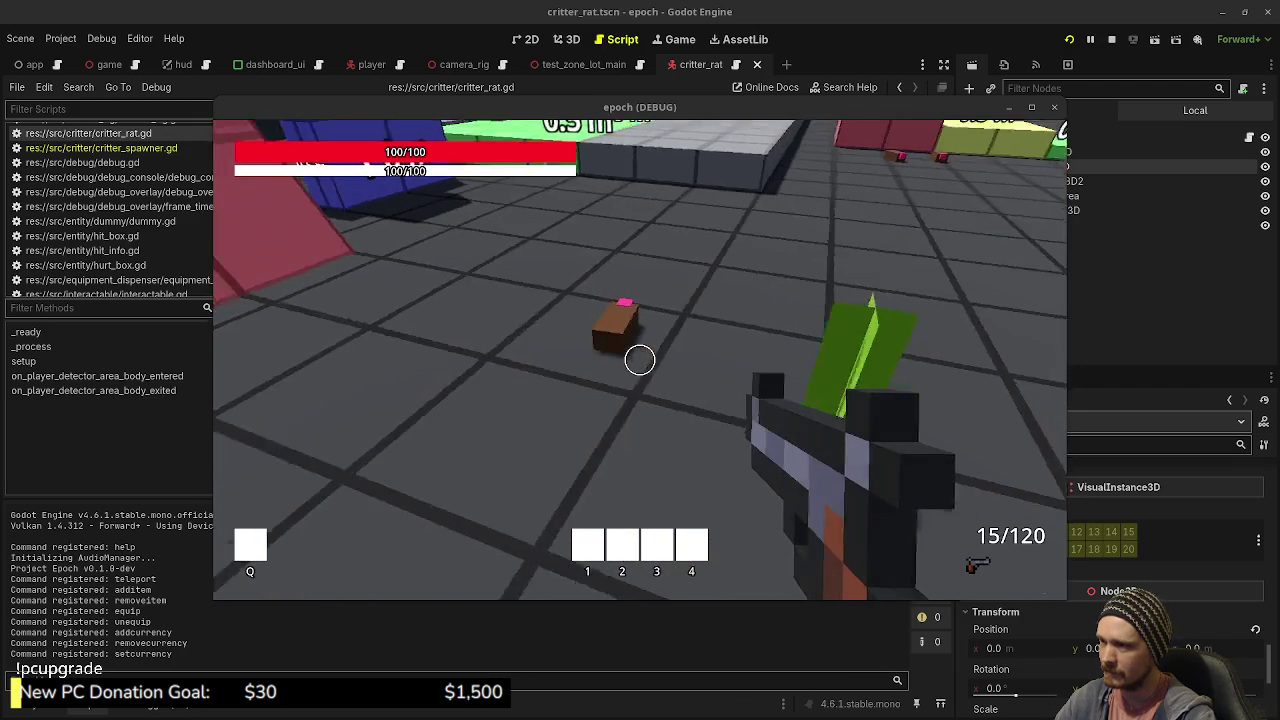
key(s)
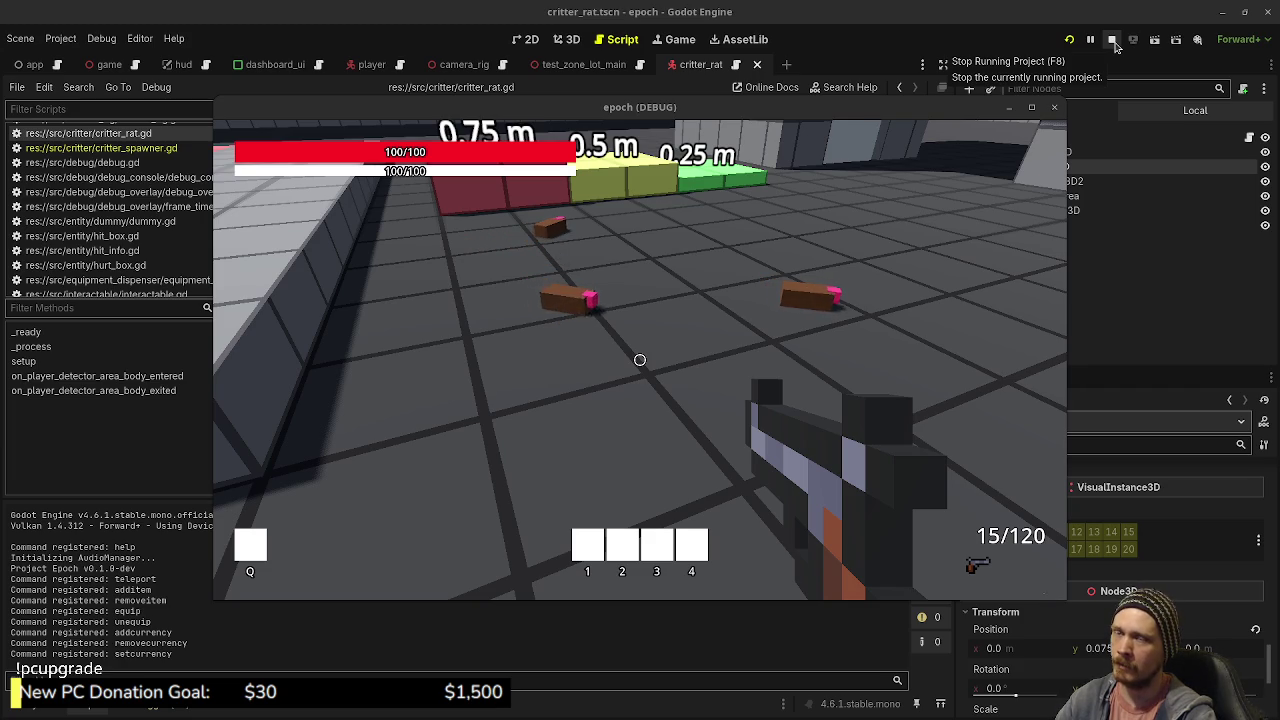
click(1116, 46)
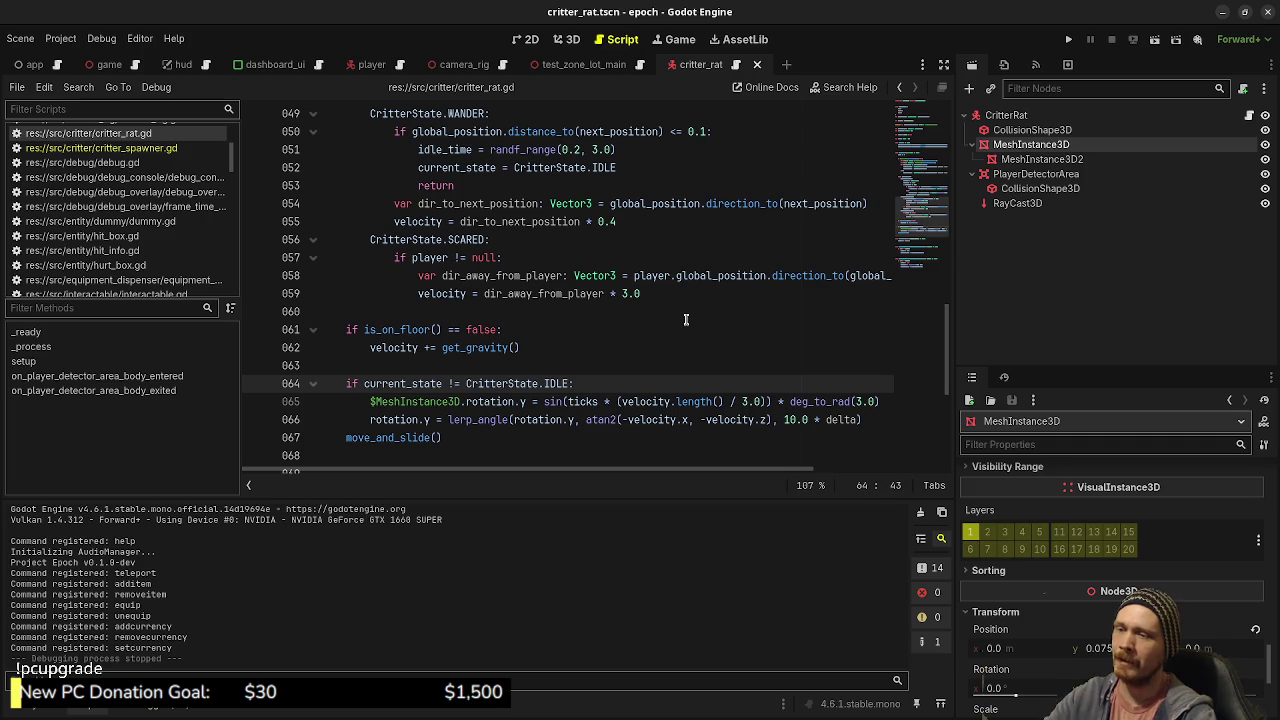
Step: Save critter_rat.gd with the caret on empty line 60
click(672, 314)
key(ctrl+s)
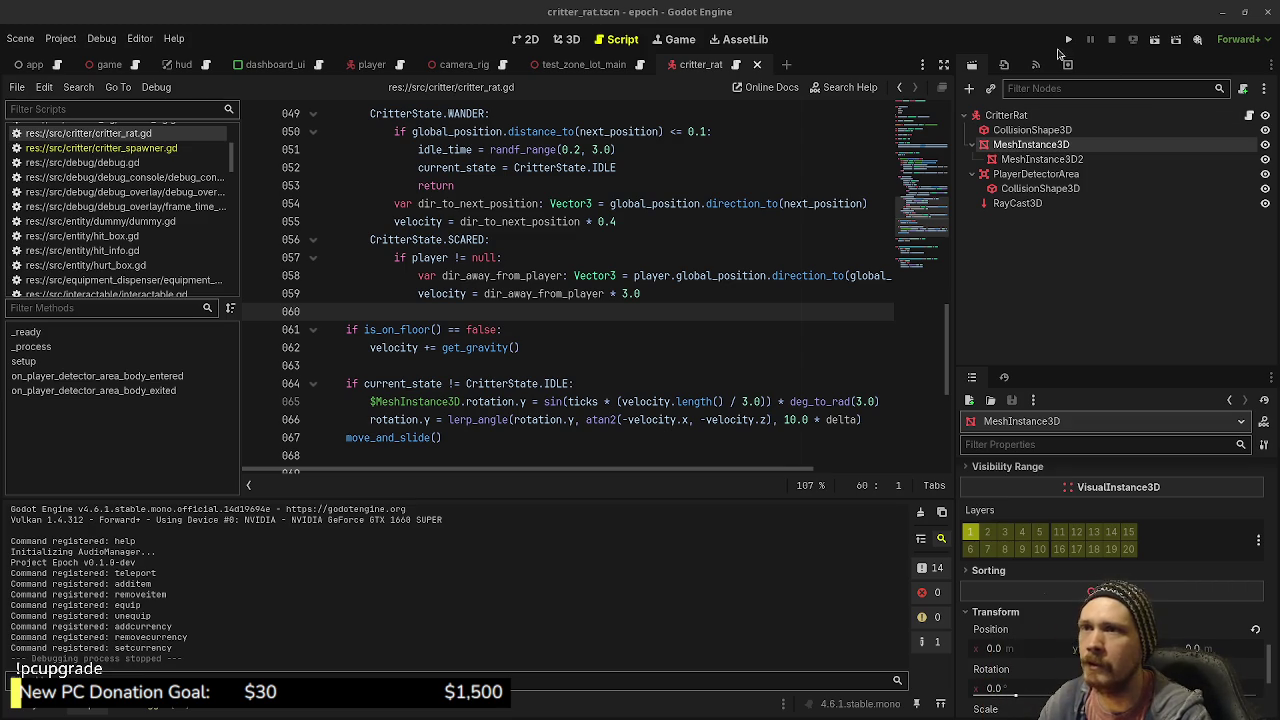
Step: Play-test the rats again, stop the game, and select PlayerDetectorArea in the Scene dock
click(1066, 39)
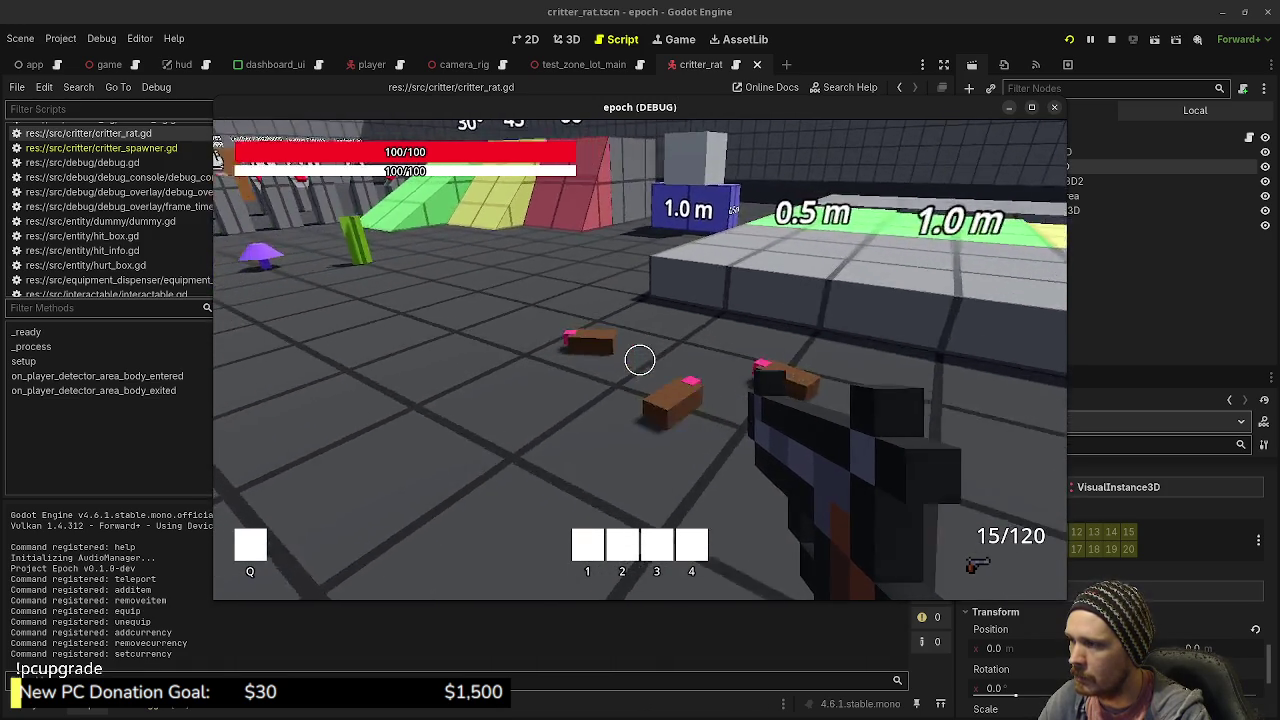
key(w)
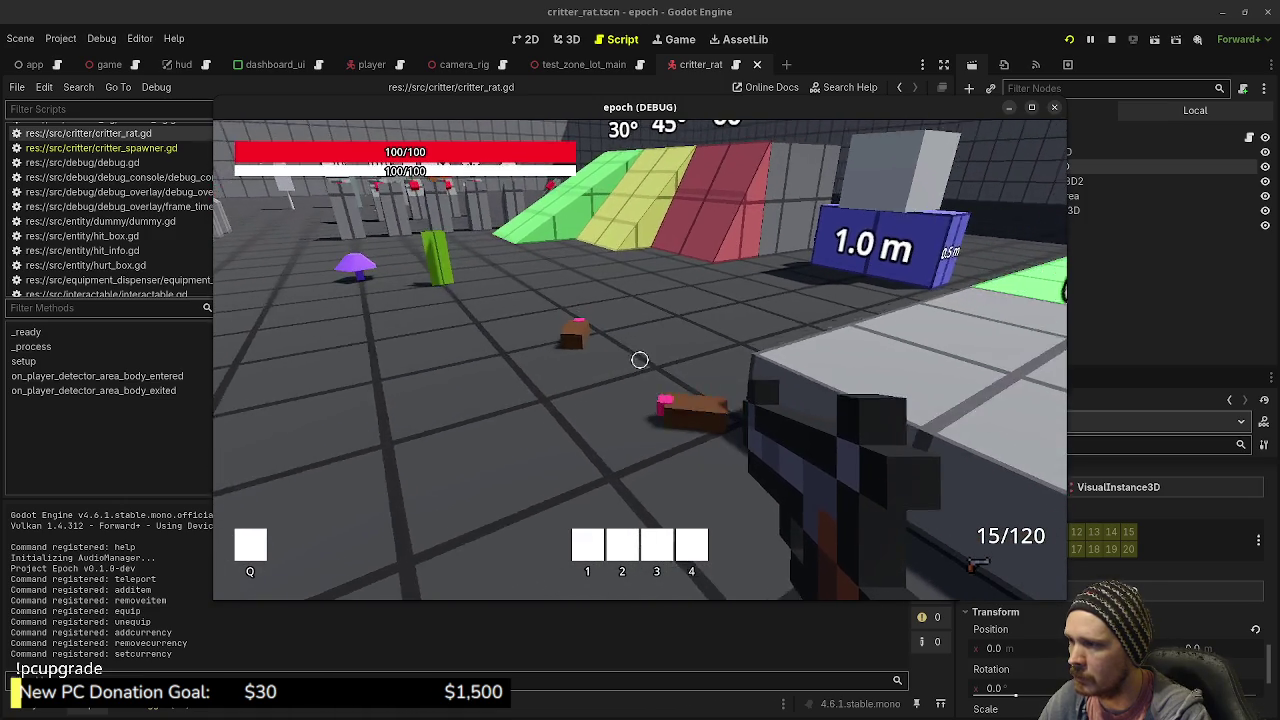
key(Escape)
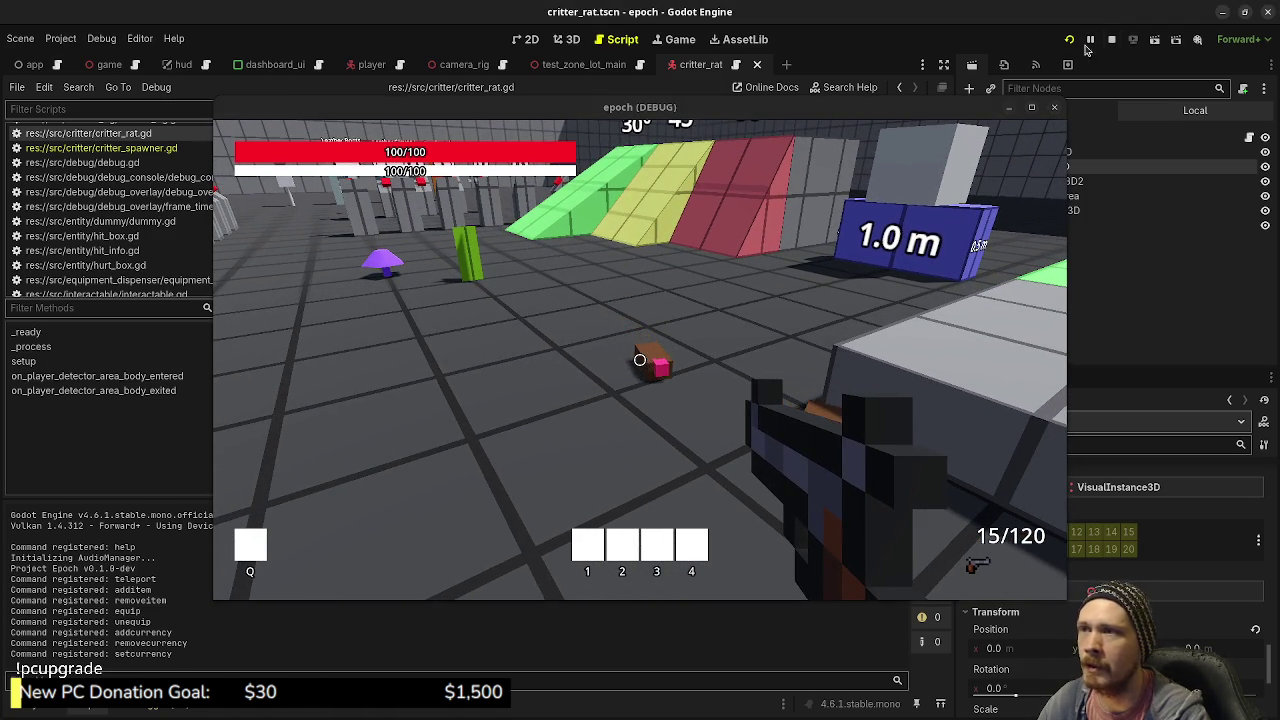
key(F8)
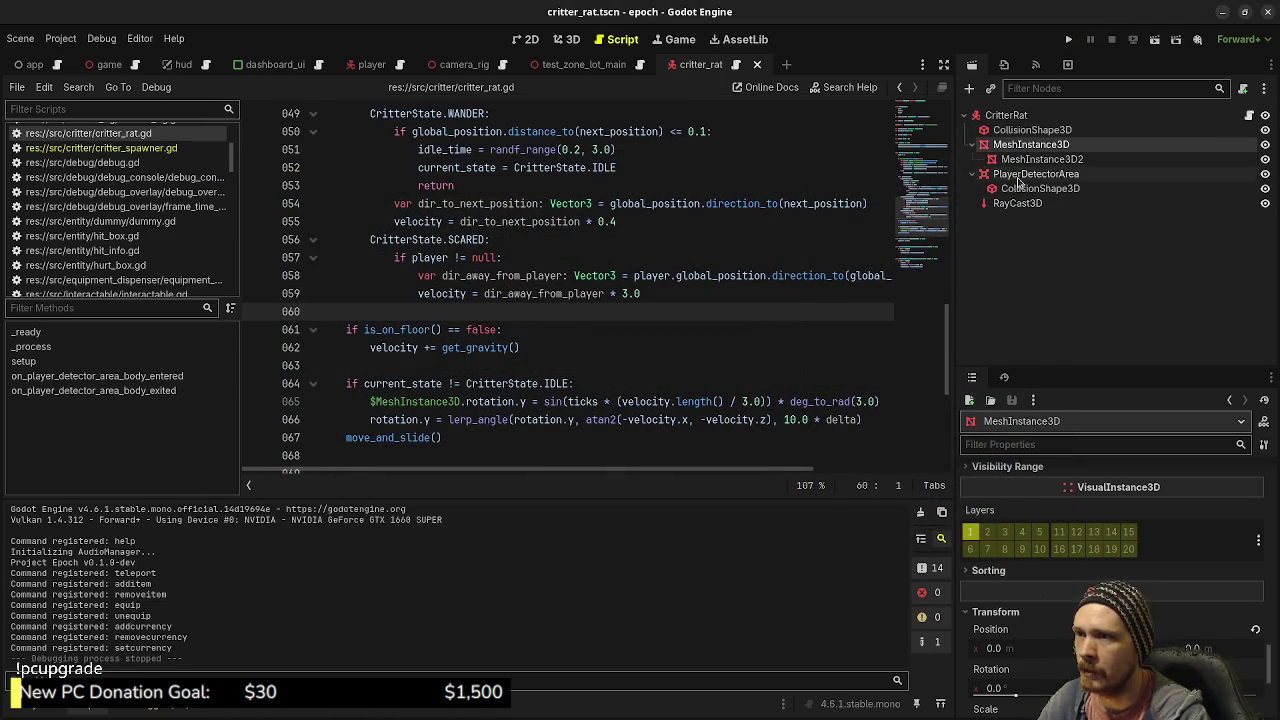
click(1008, 173)
Step: Frame PlayerDetectorArea in the 3D view and duplicate it as PlayerDetectorArea2
key(f)
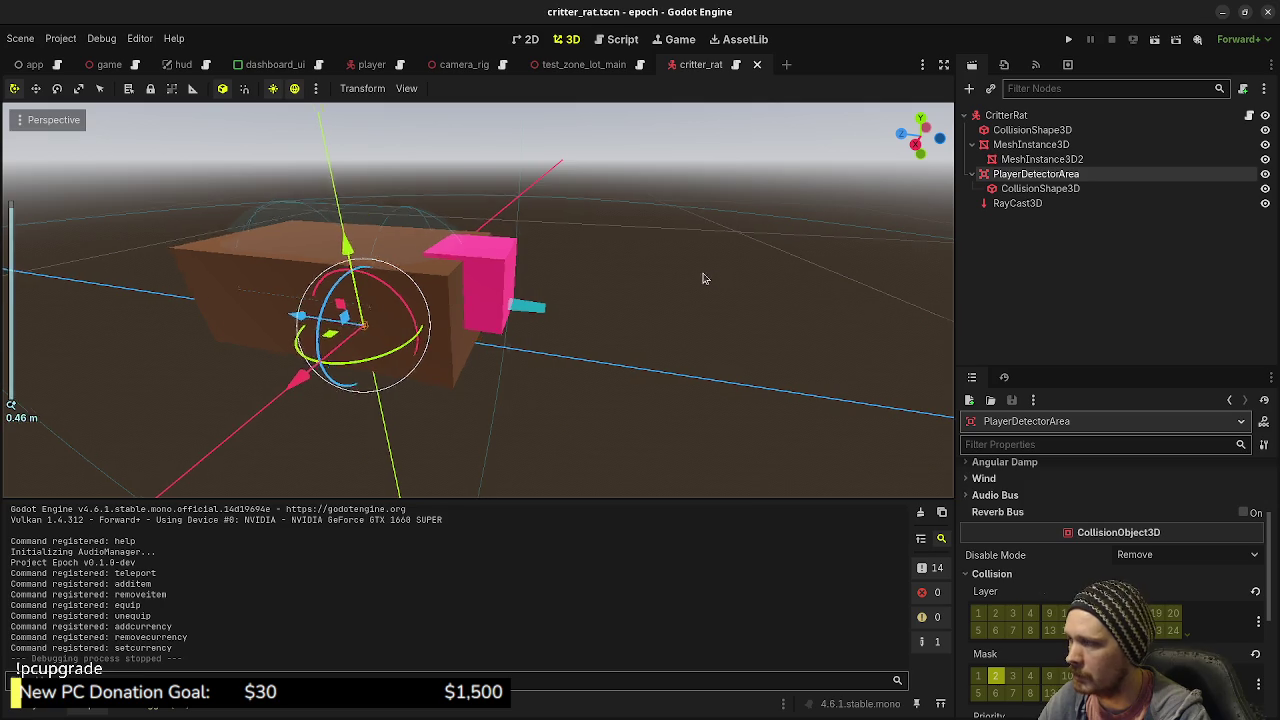
scroll(740, 280, up, 5)
key(ctrl+d)
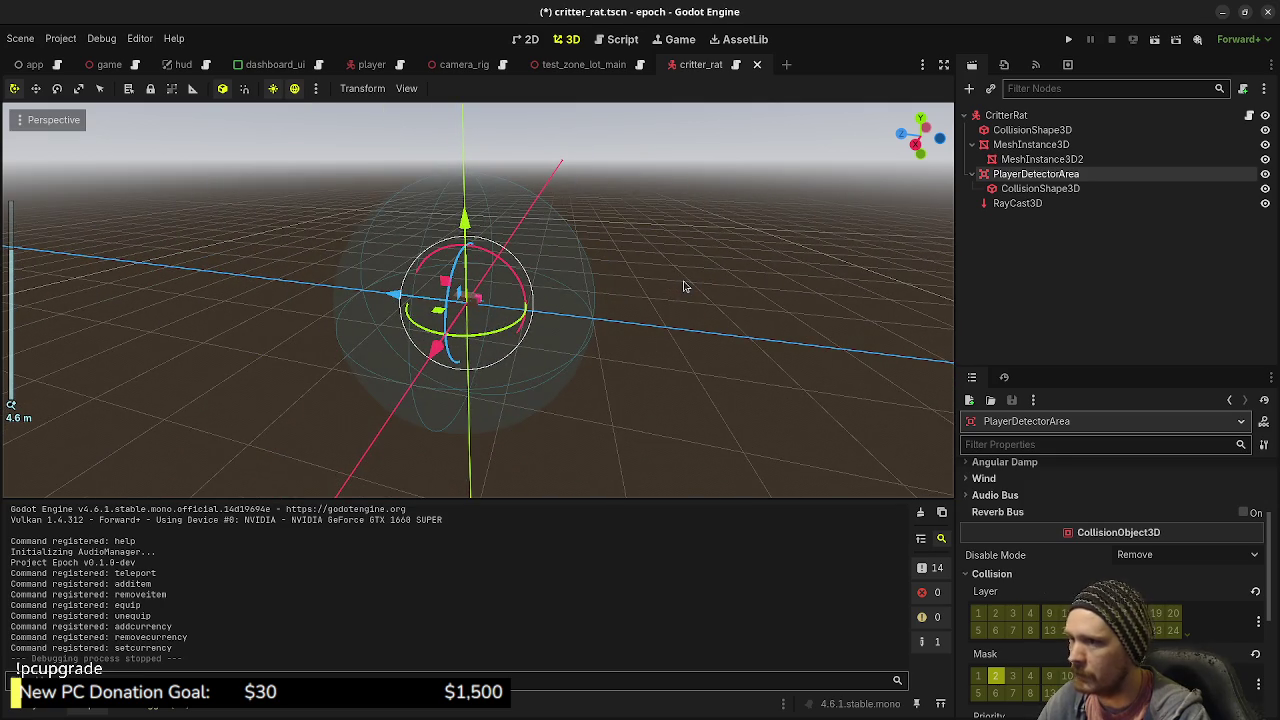
click(1034, 174)
click(1021, 206)
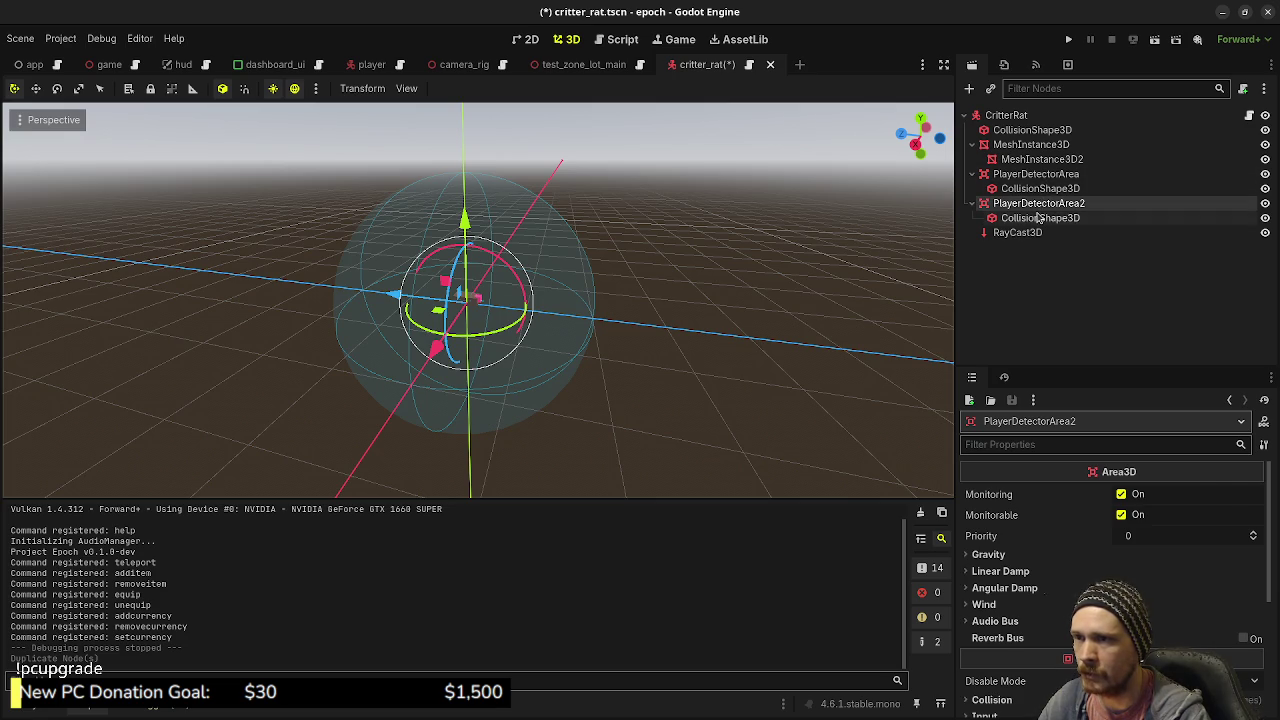
Step: Set the duplicate's collision sphere radius to 4, then to 3
click(1040, 217)
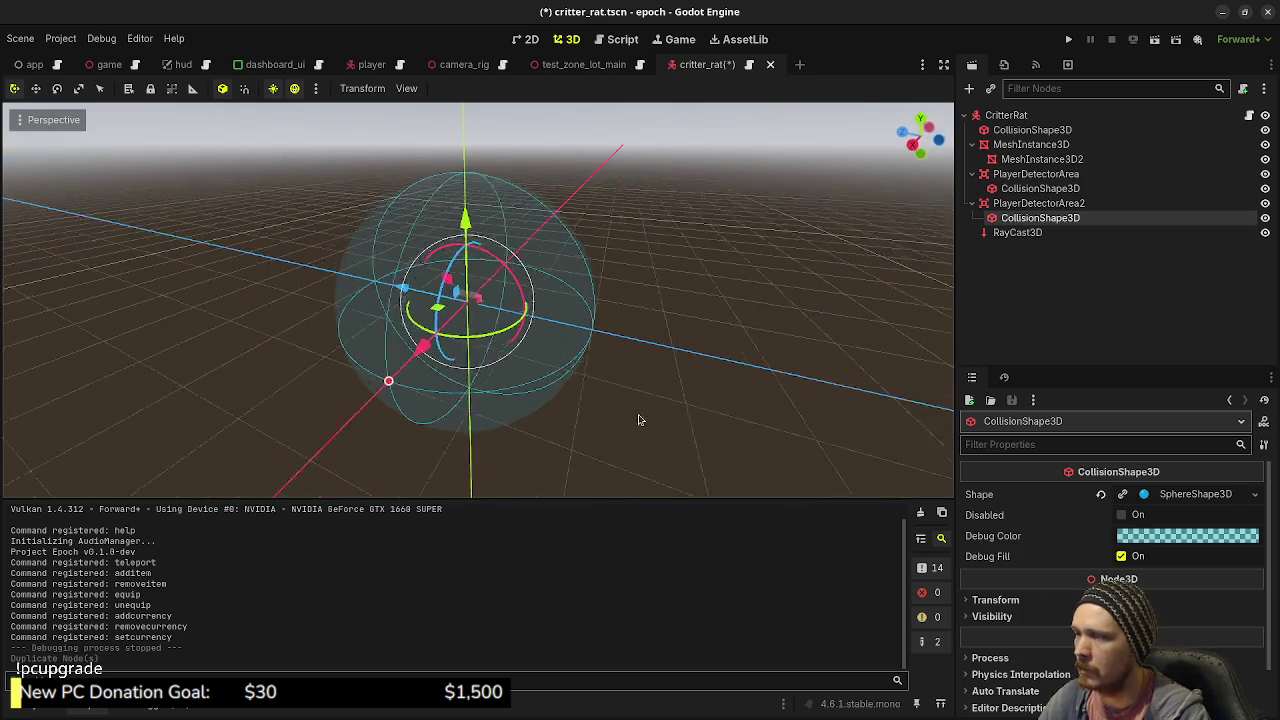
click(1190, 494)
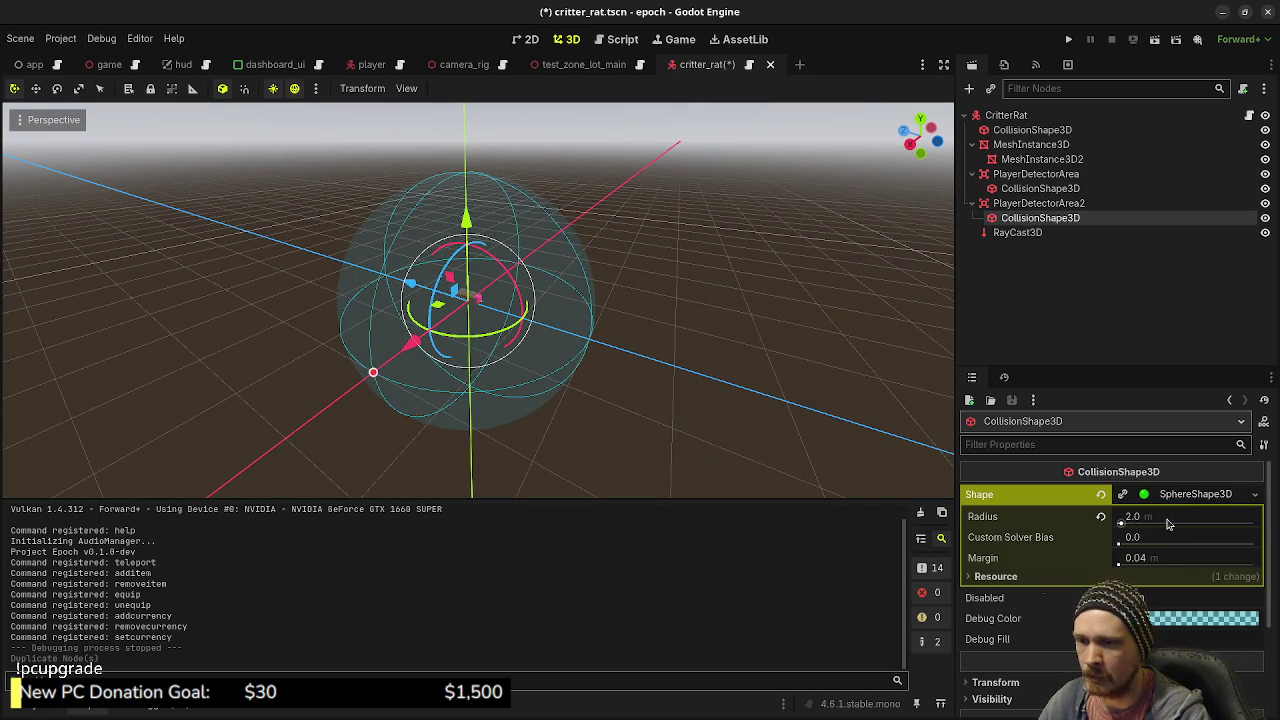
click(1170, 518)
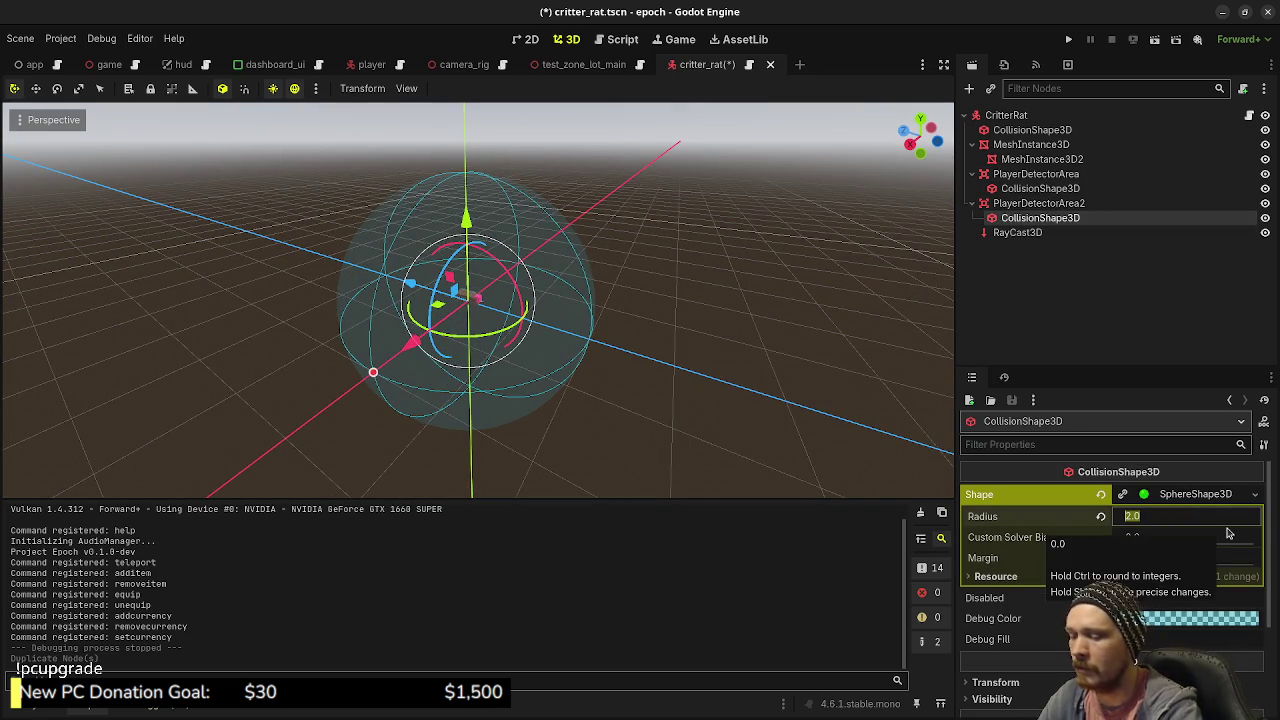
text(4)
key(Return)
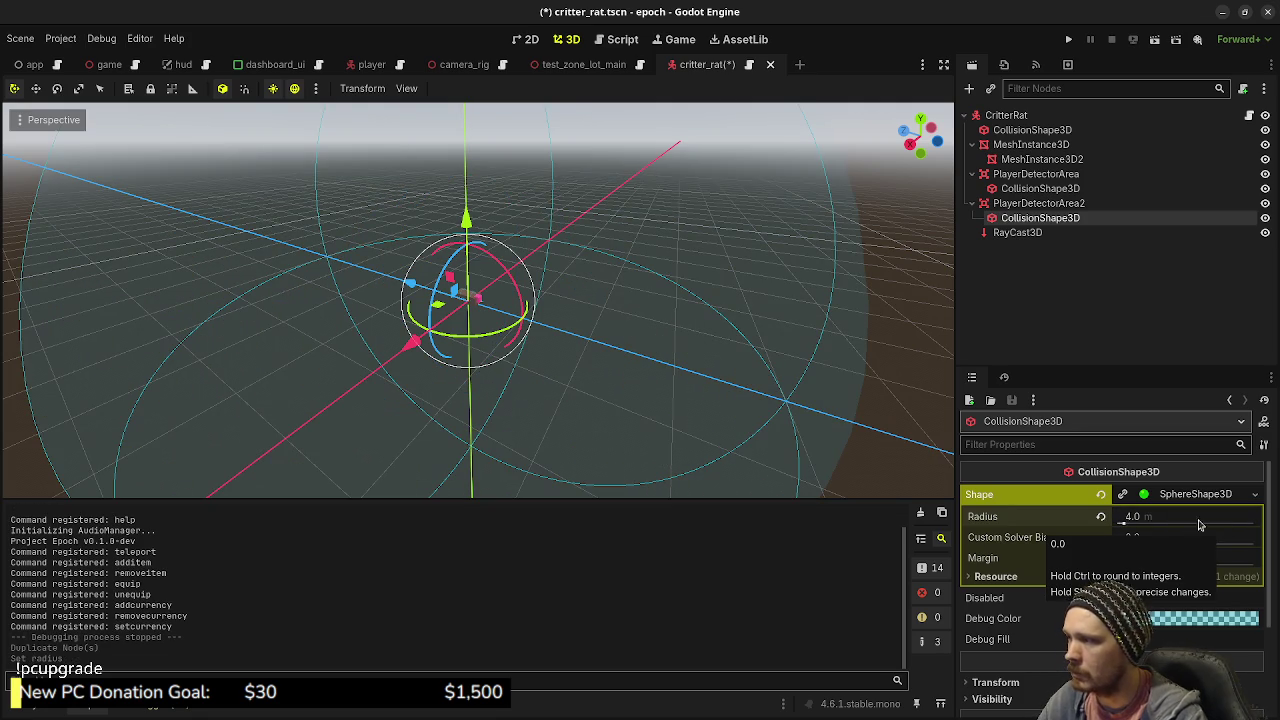
click(1163, 520)
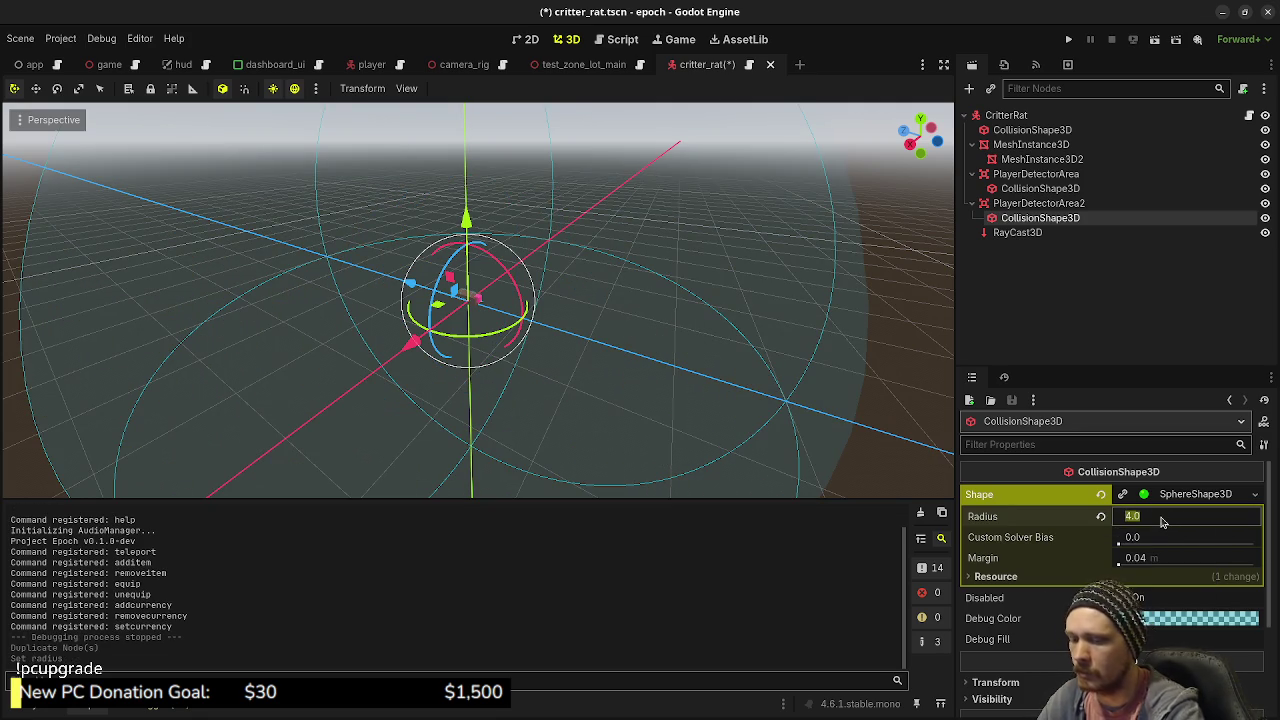
text(3)
key(Return)
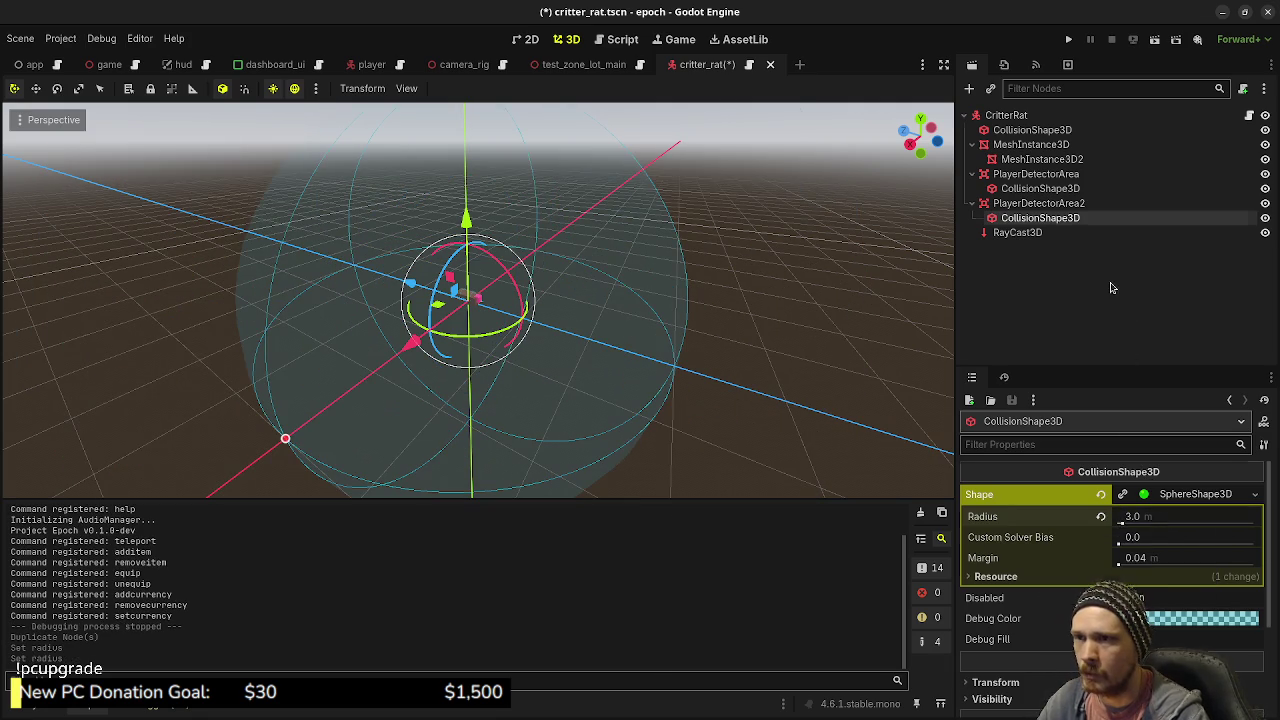
Step: Check the original PlayerDetectorArea and undo both shared radius changes
click(1110, 286)
click(1050, 205)
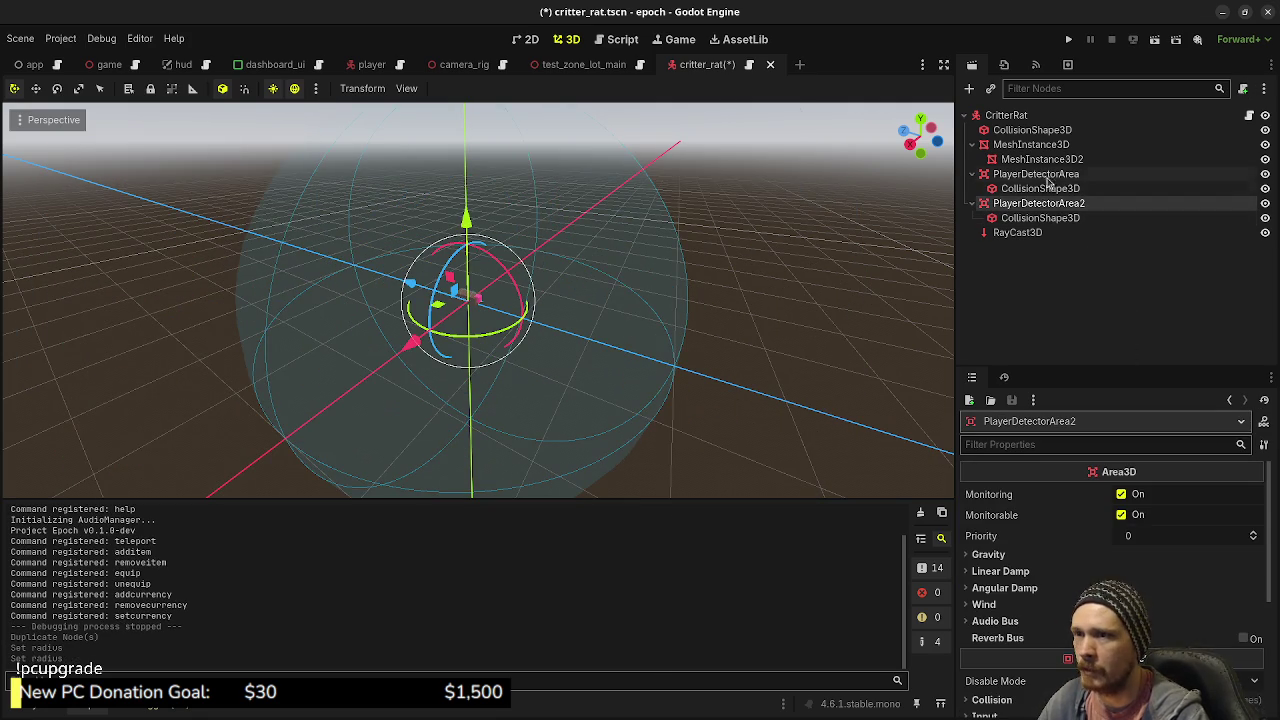
click(1048, 178)
key(ctrl+z)
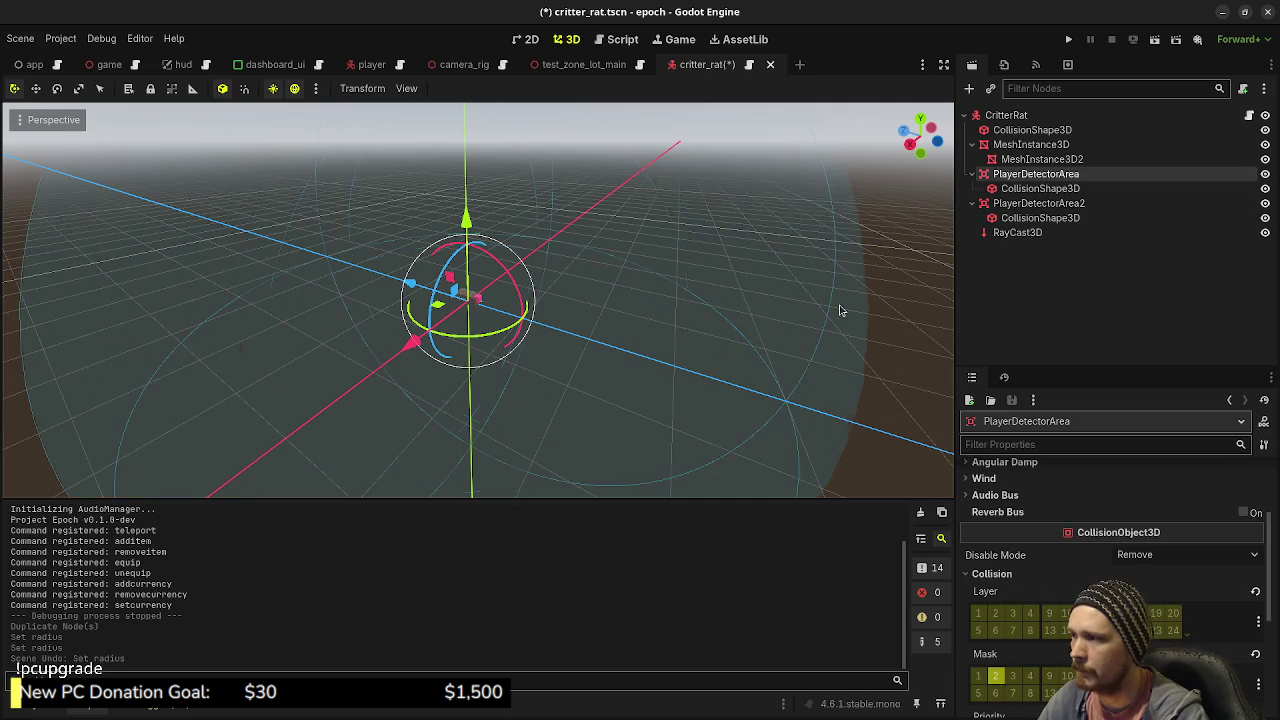
key(ctrl+z)
Step: Give PlayerDetectorArea2's CollisionShape3D a new SphereShape3D with radius 3.0
click(1026, 205)
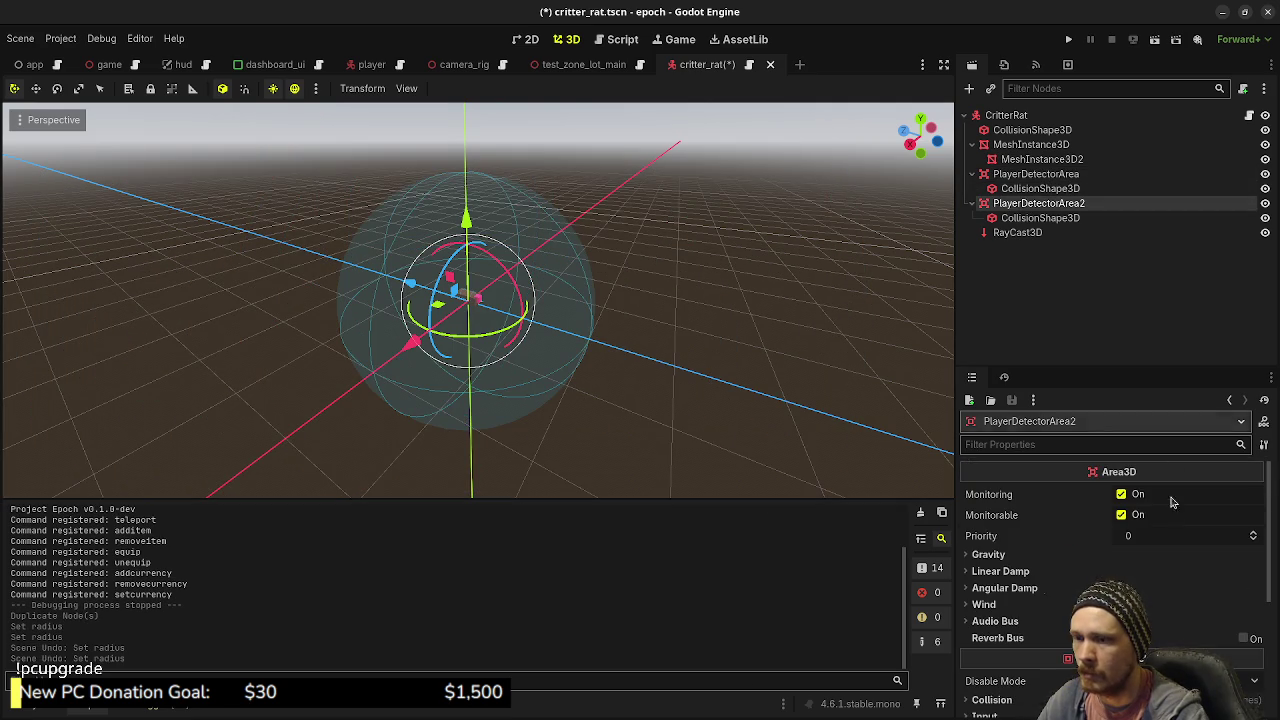
click(1042, 218)
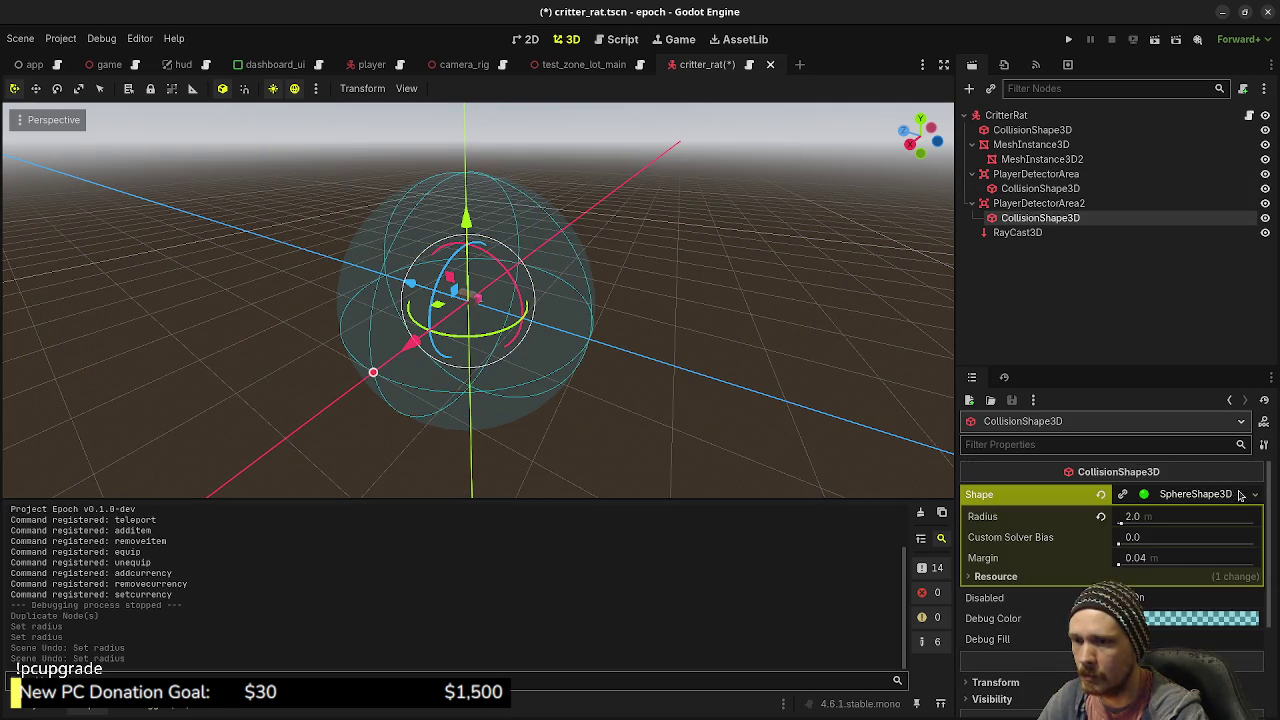
click(1255, 494)
click(1180, 466)
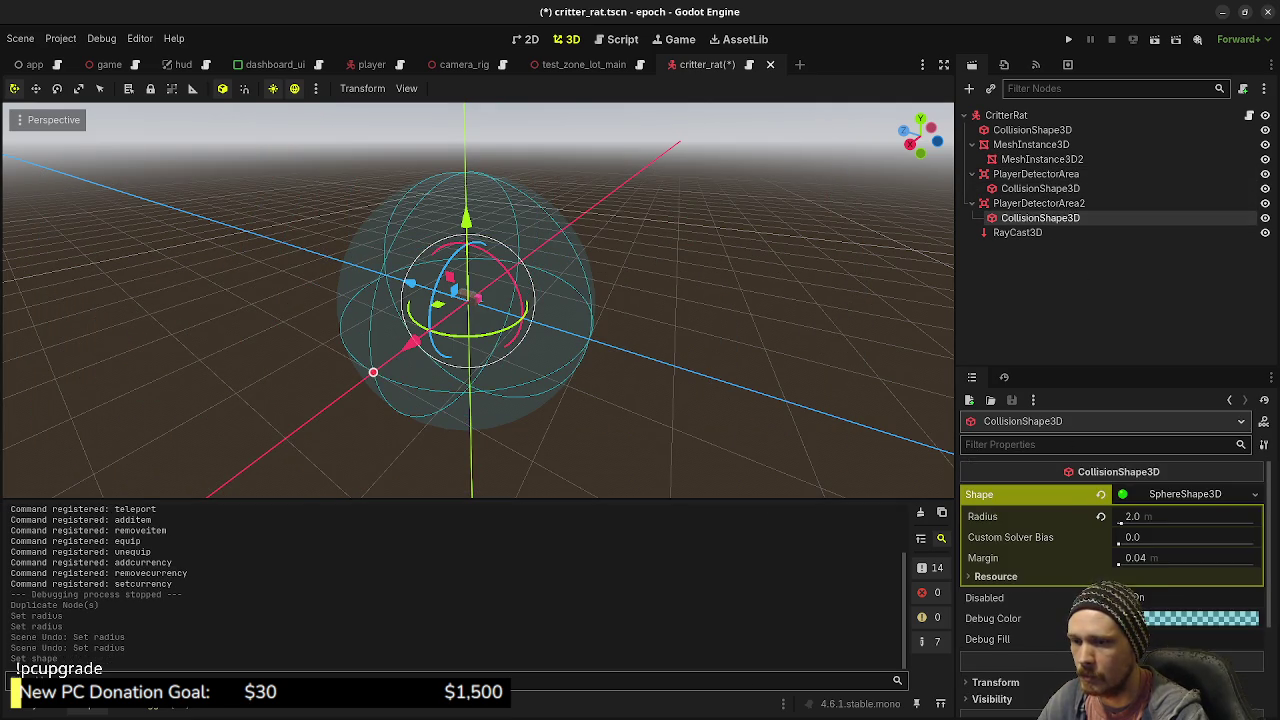
click(1176, 496)
click(1162, 497)
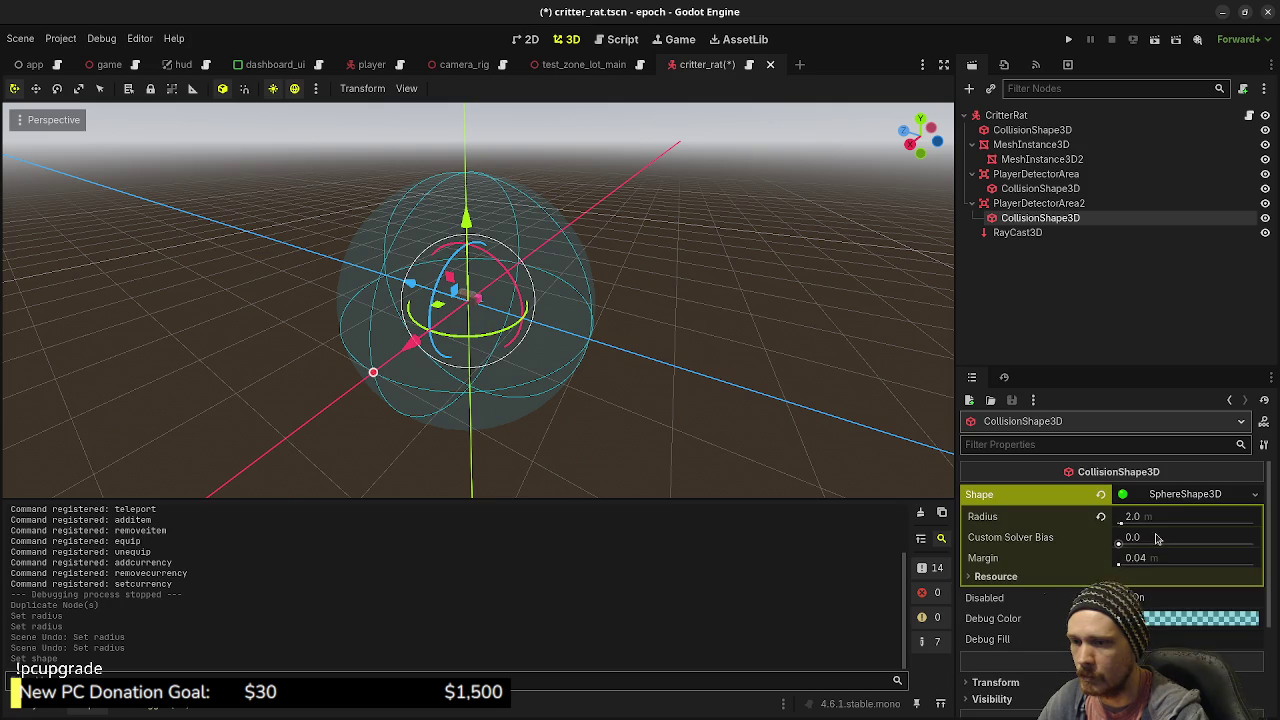
click(1163, 514)
text(3)
key(Return)
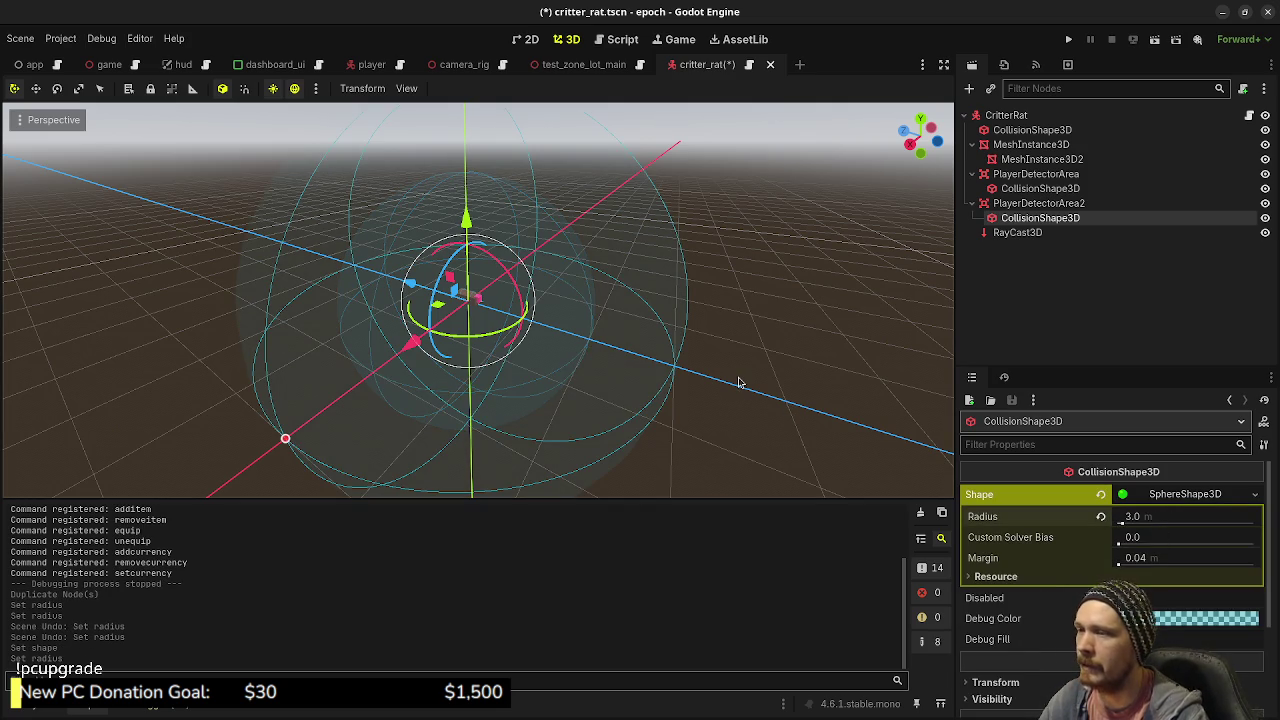
Step: Select PlayerDetectorArea2 and start renaming it
click(1010, 299)
click(1025, 204)
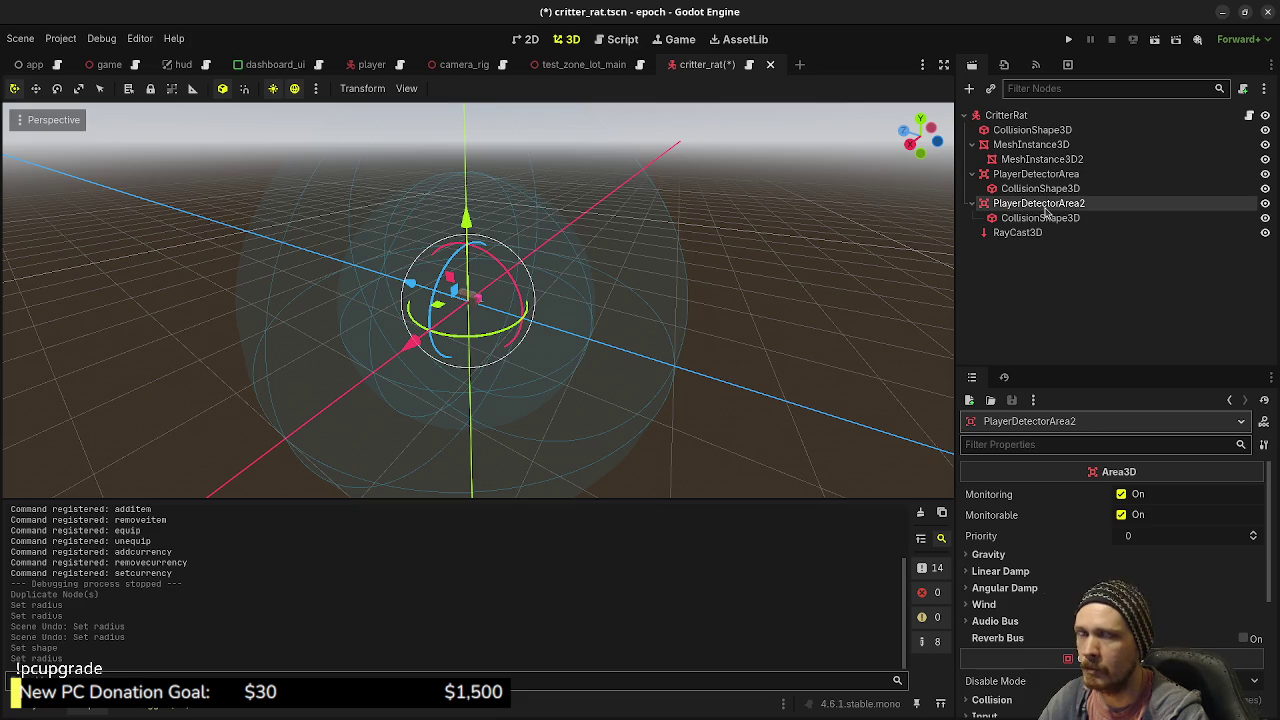
click(1059, 207)
Step: Rename the first detector area to PlayerEnterDetectorArea
click(1030, 180)
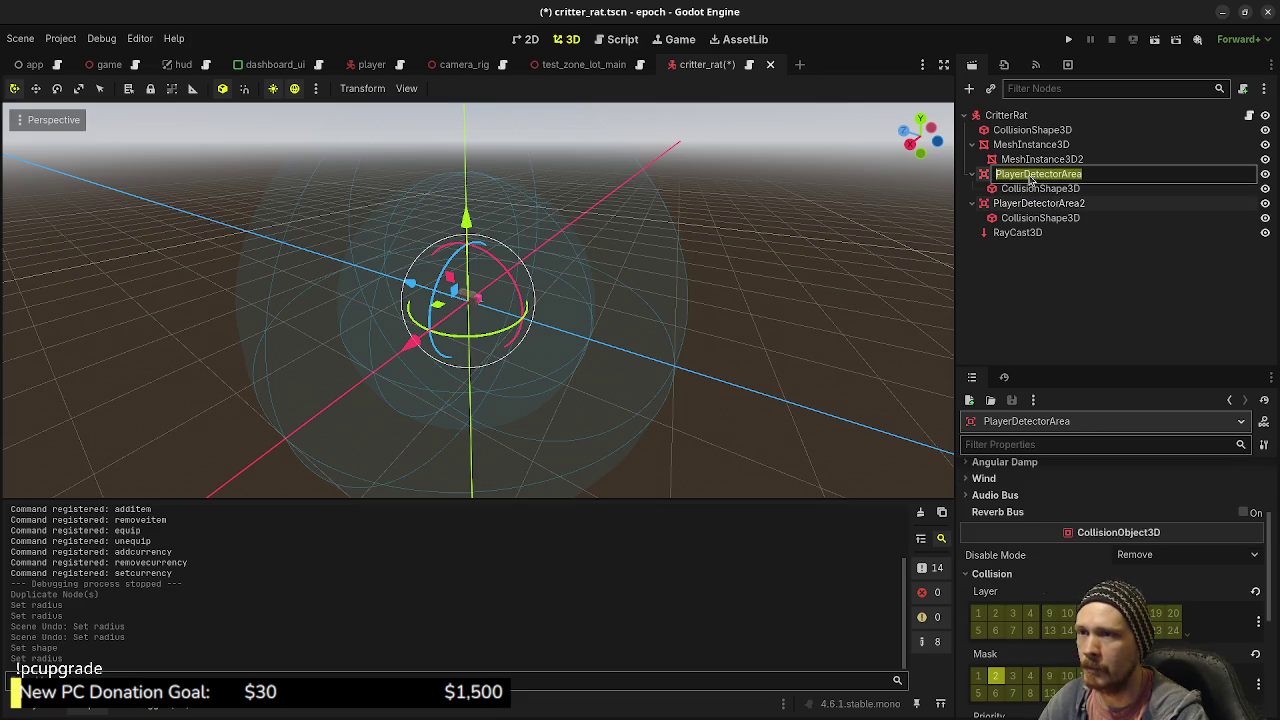
click(1066, 180)
text(Enter)
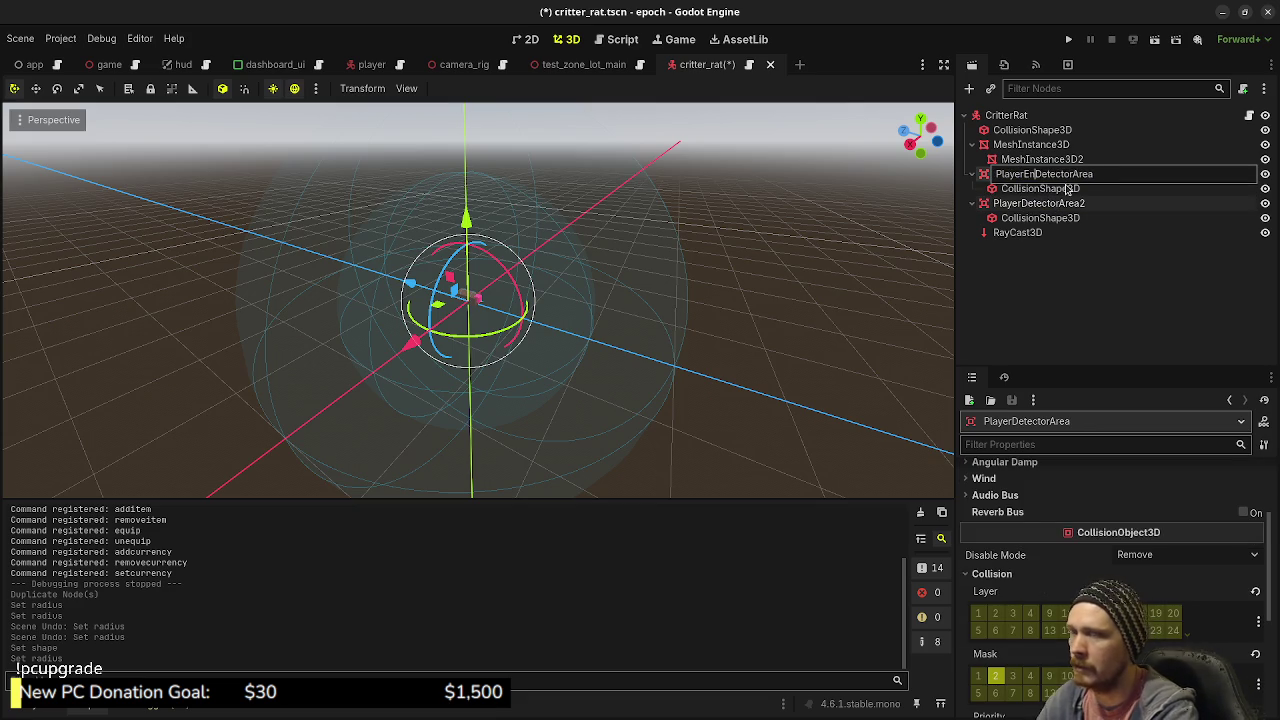
click(1040, 207)
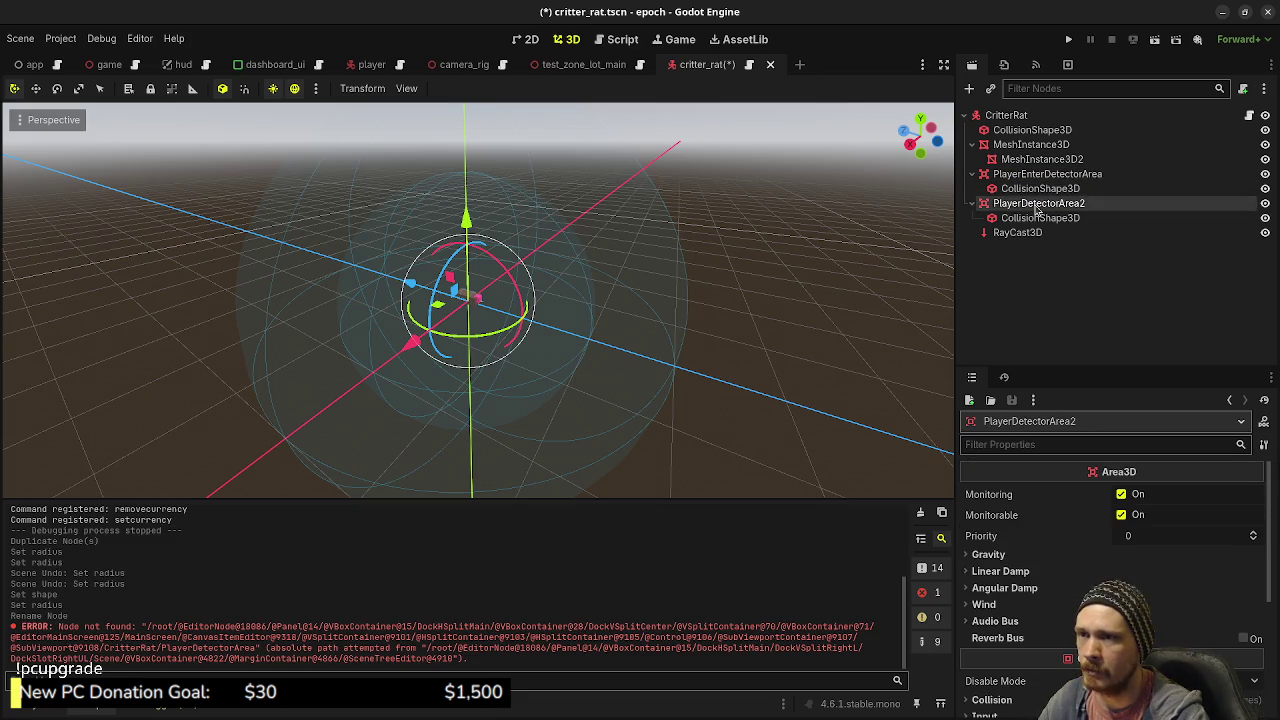
Step: Rename the second area to PlayerExitDetectorArea and save the critter_rat scene
click(1040, 207)
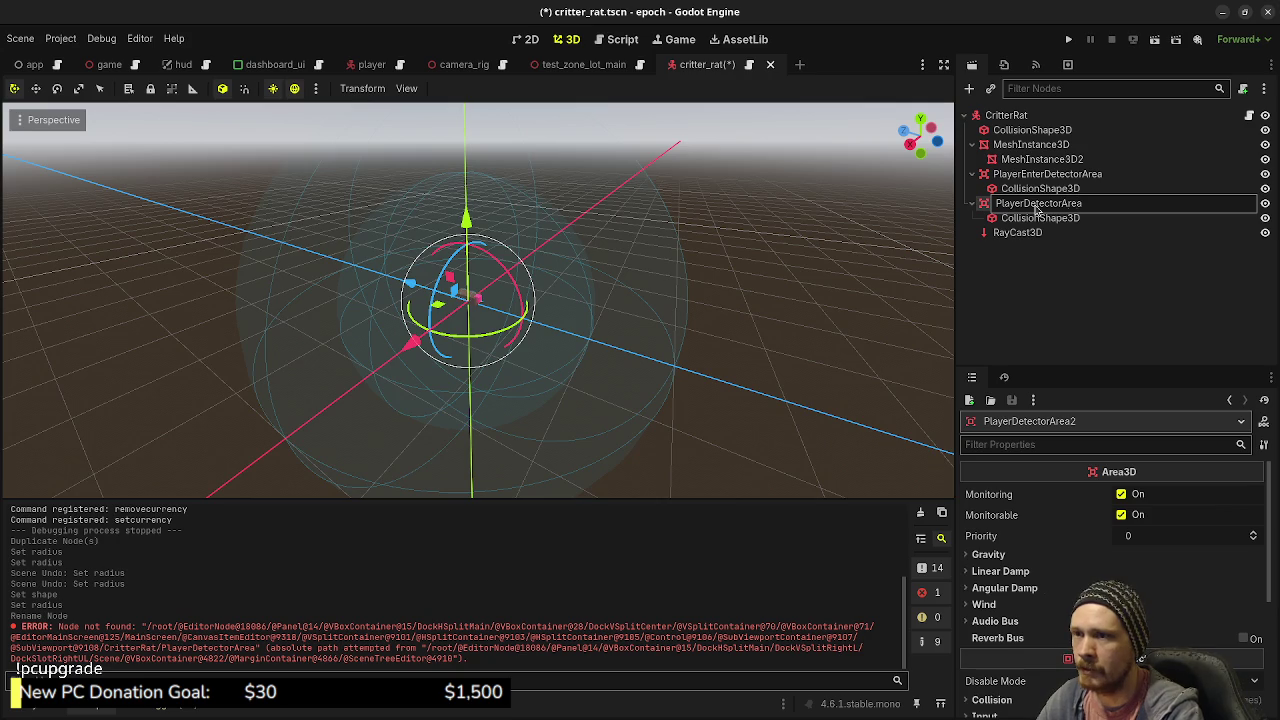
text(Exit)
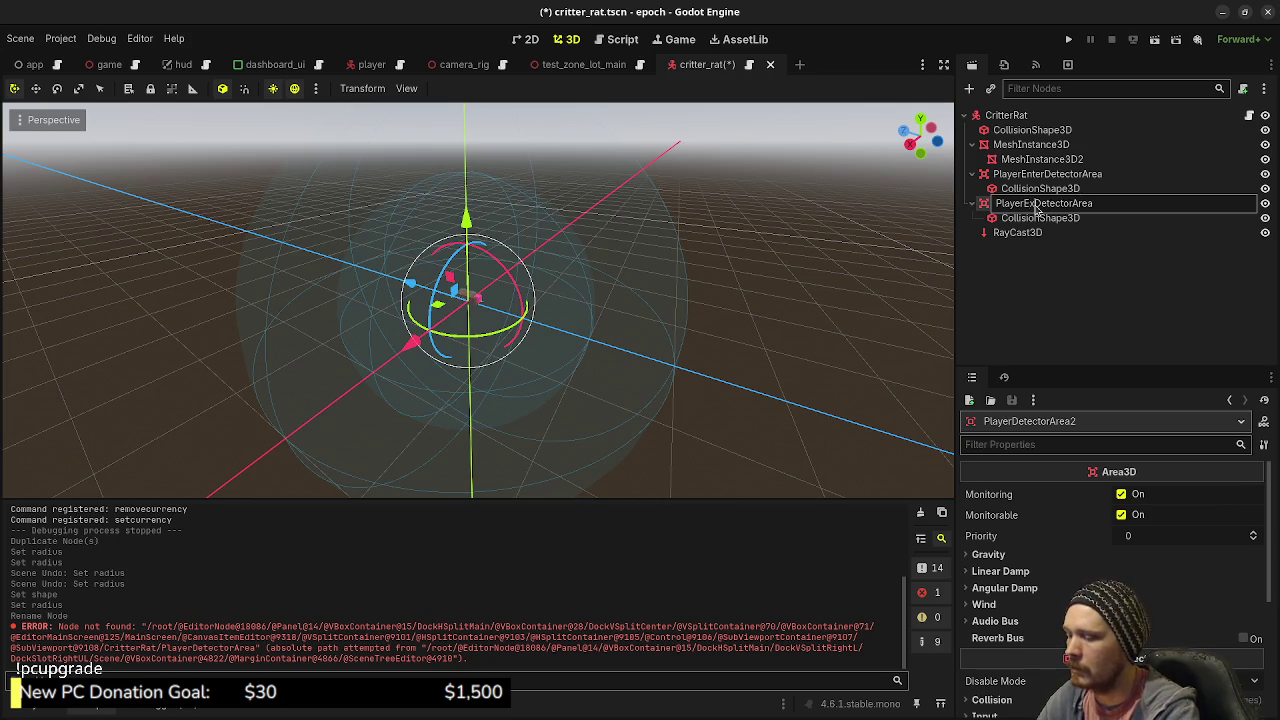
key(Return)
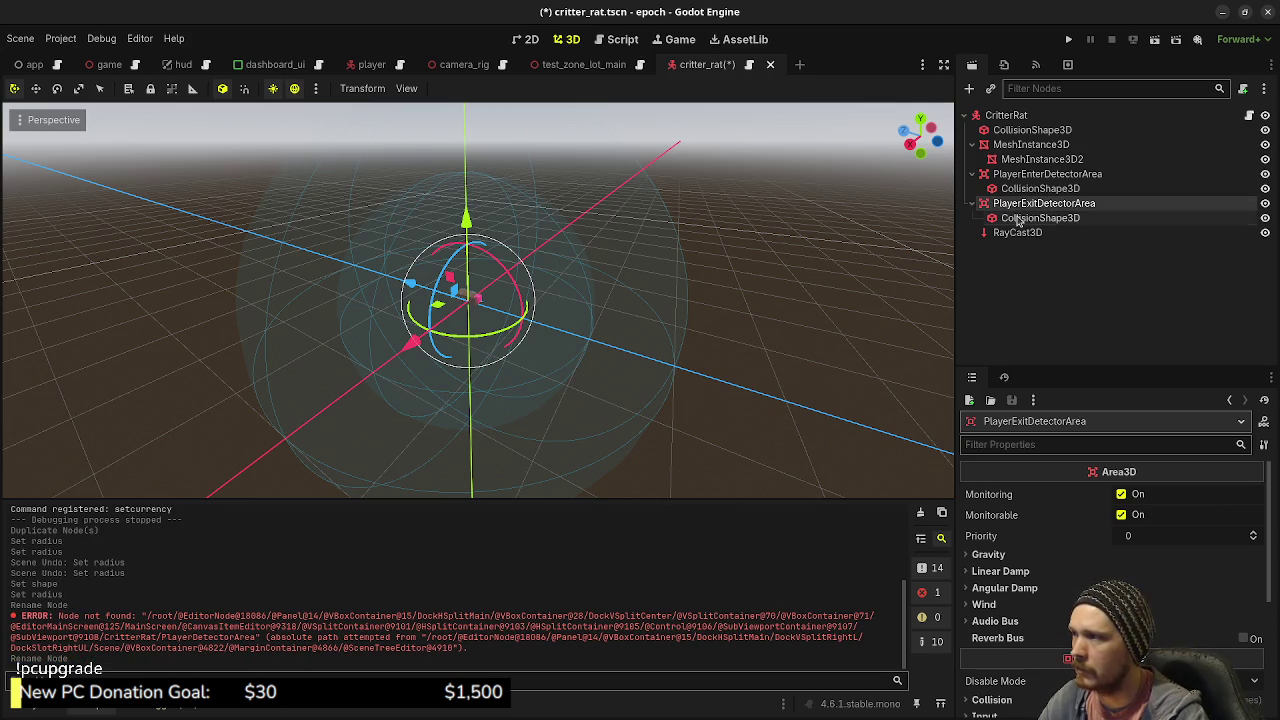
click(1018, 220)
key(ctrl+s)
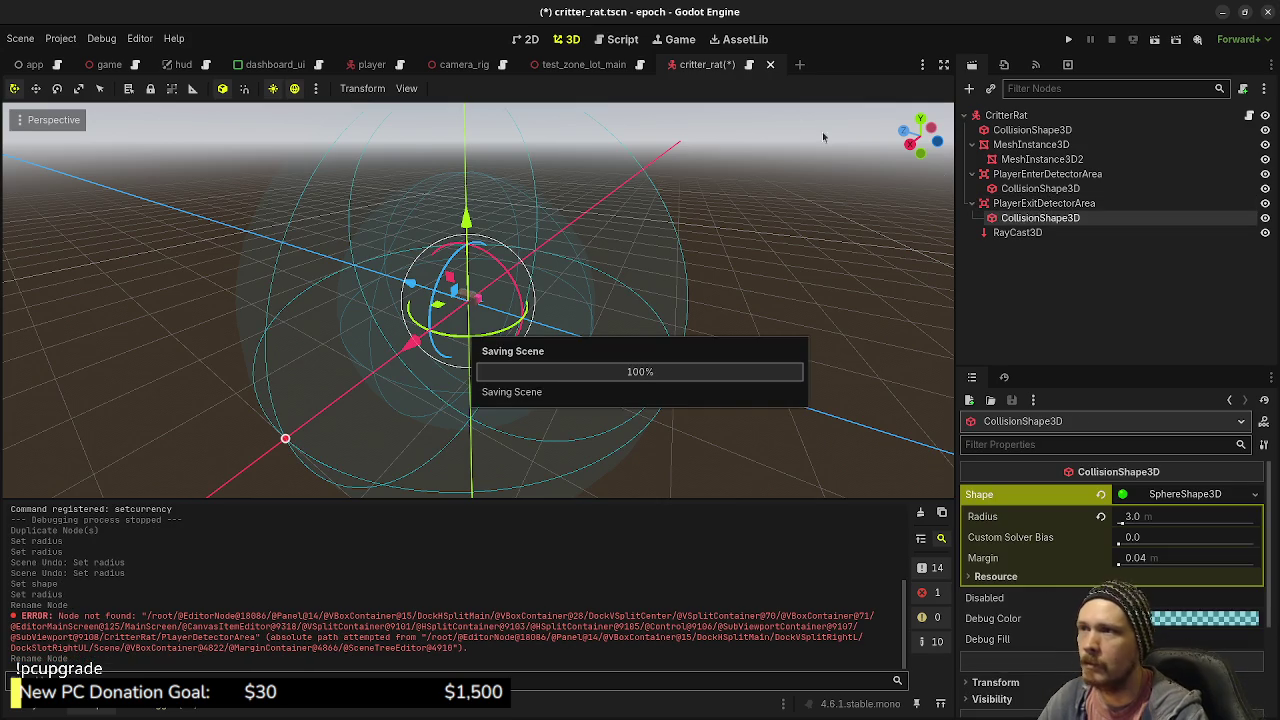
click(736, 66)
scroll(653, 296, up, 15)
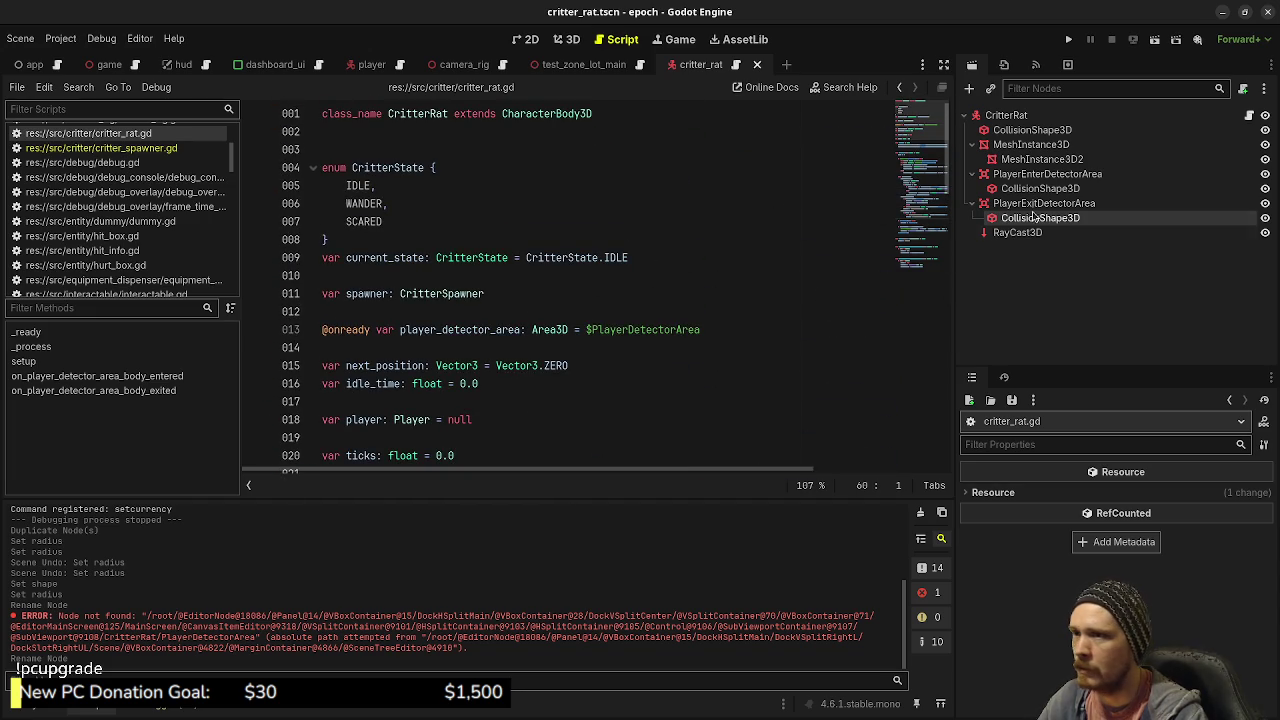
click(692, 331)
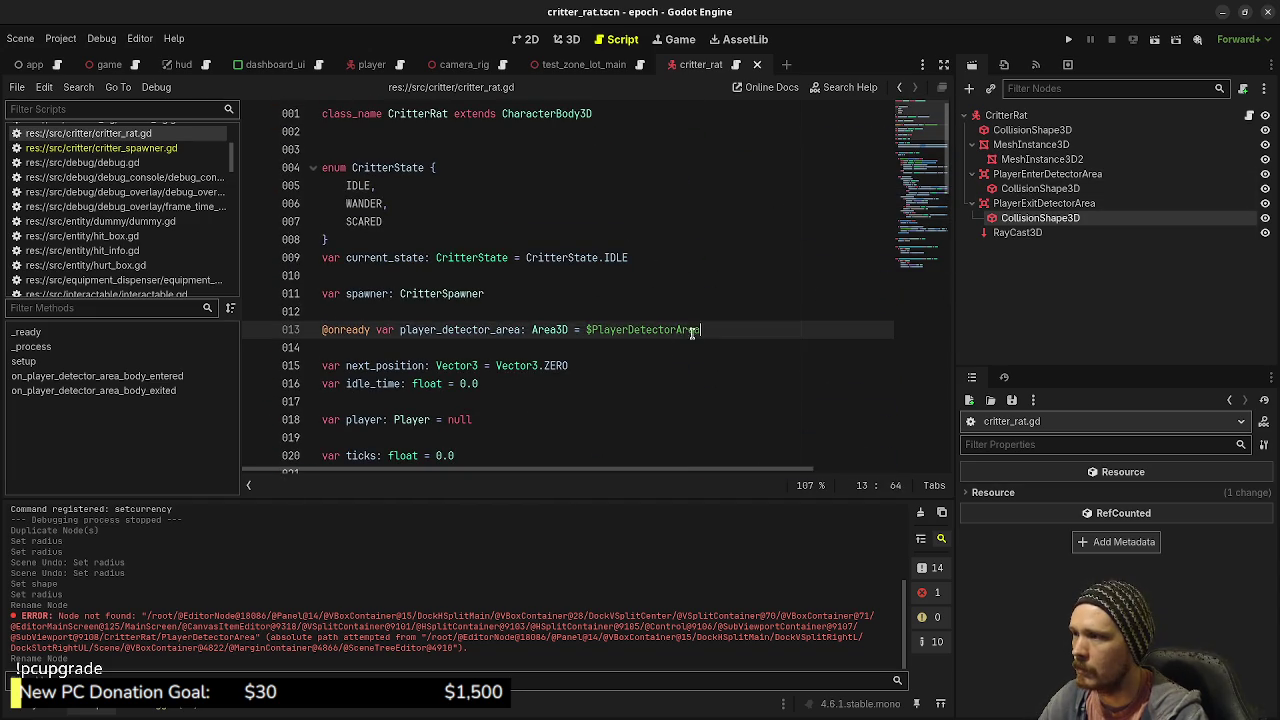
drag(692, 331, 314, 326)
key(BackSpace)
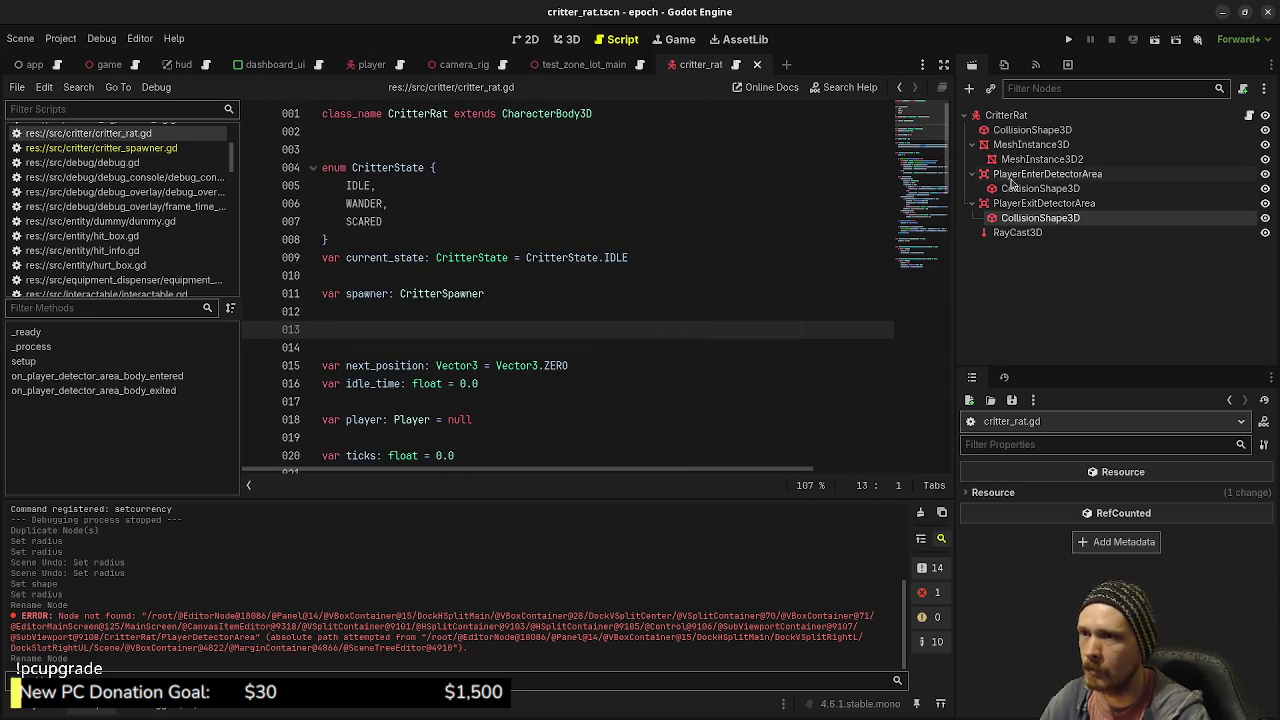
mouse_move(1047, 174)
mouse_down()
mouse_move(628, 274)
mouse_move(498, 330)
mouse_up()
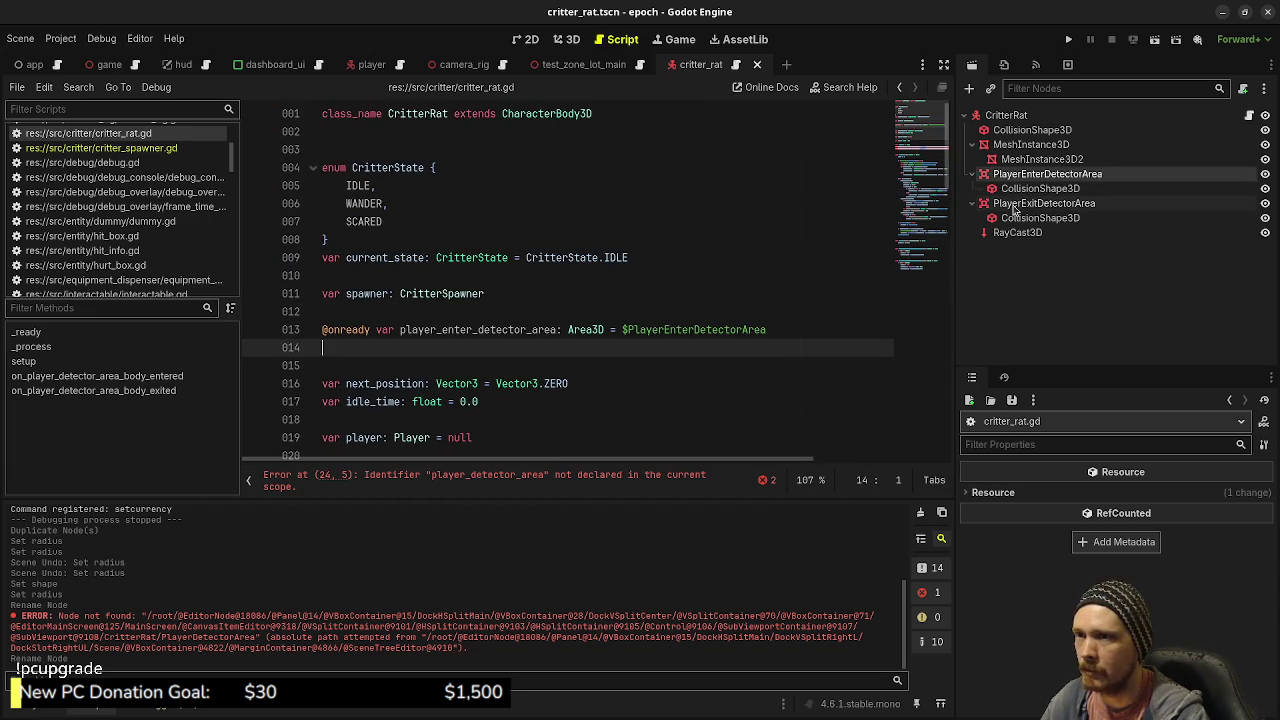
mouse_move(1044, 203)
mouse_down()
mouse_move(505, 305)
mouse_move(508, 347)
mouse_up()
Step: Point the line 25 and 26 signal connections at the enter_ and exit_ detectors and handlers
scroll(520, 335, down, 4)
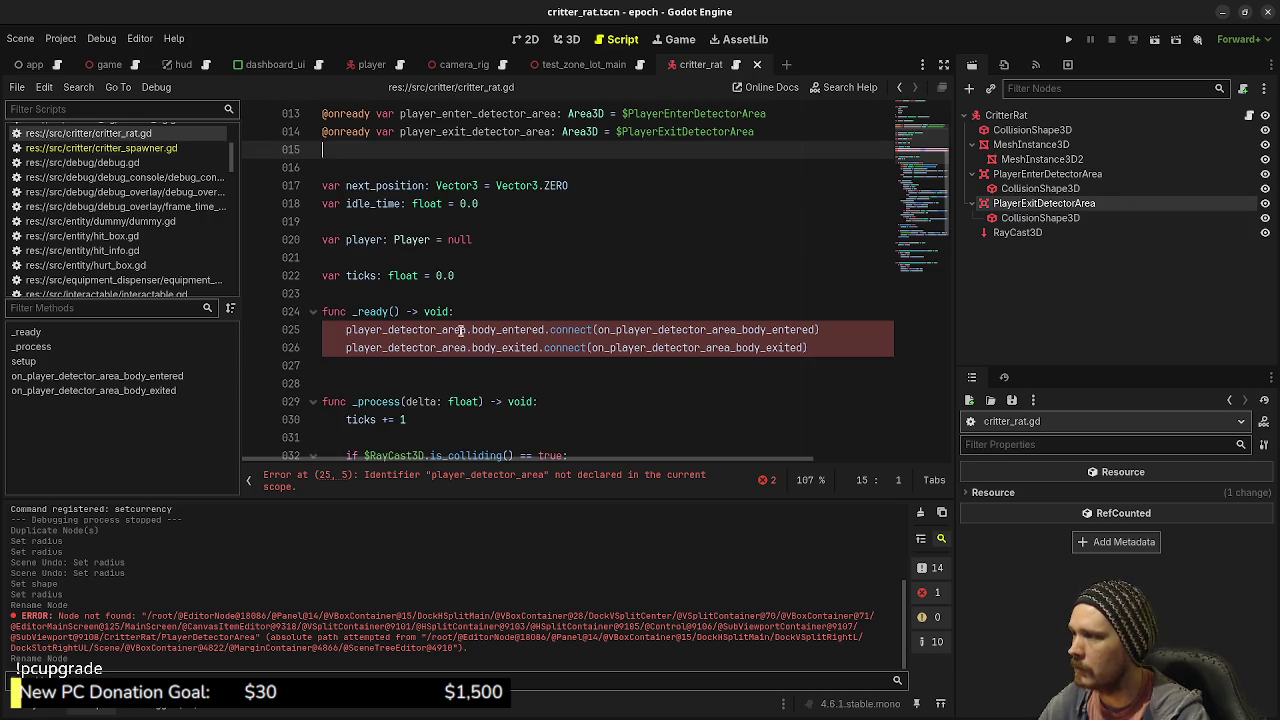
click(396, 330)
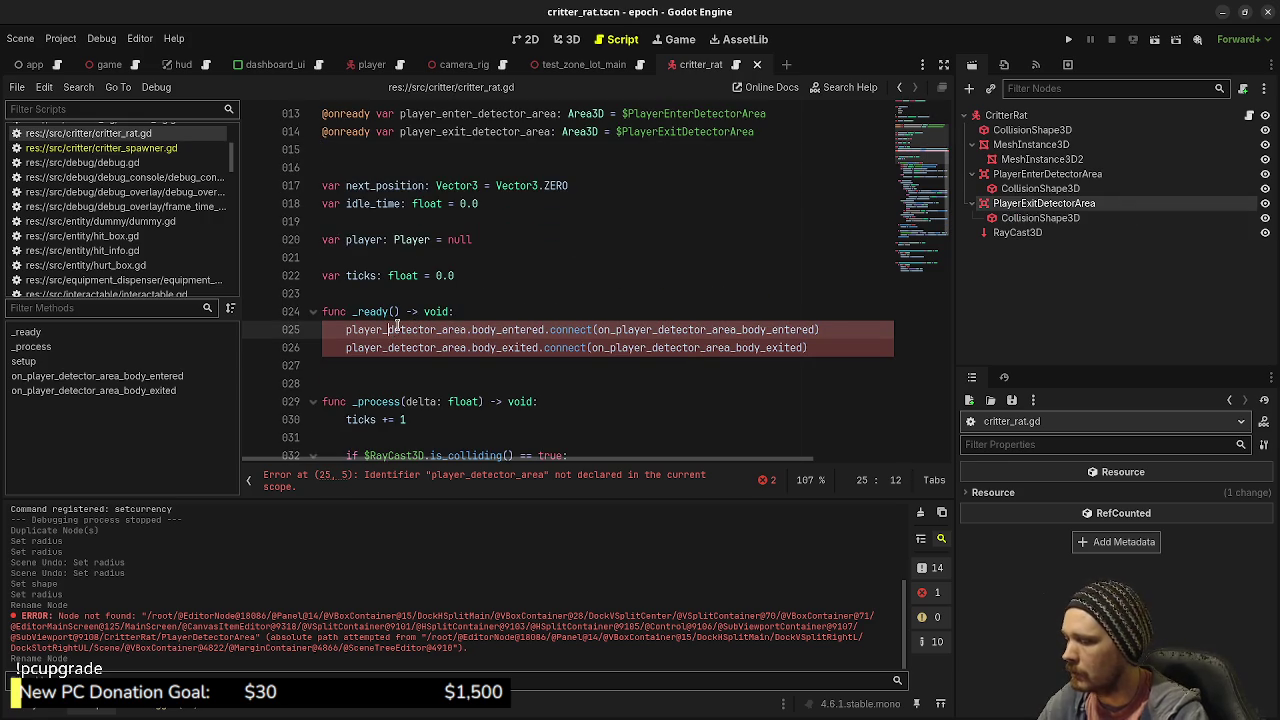
text(enter_)
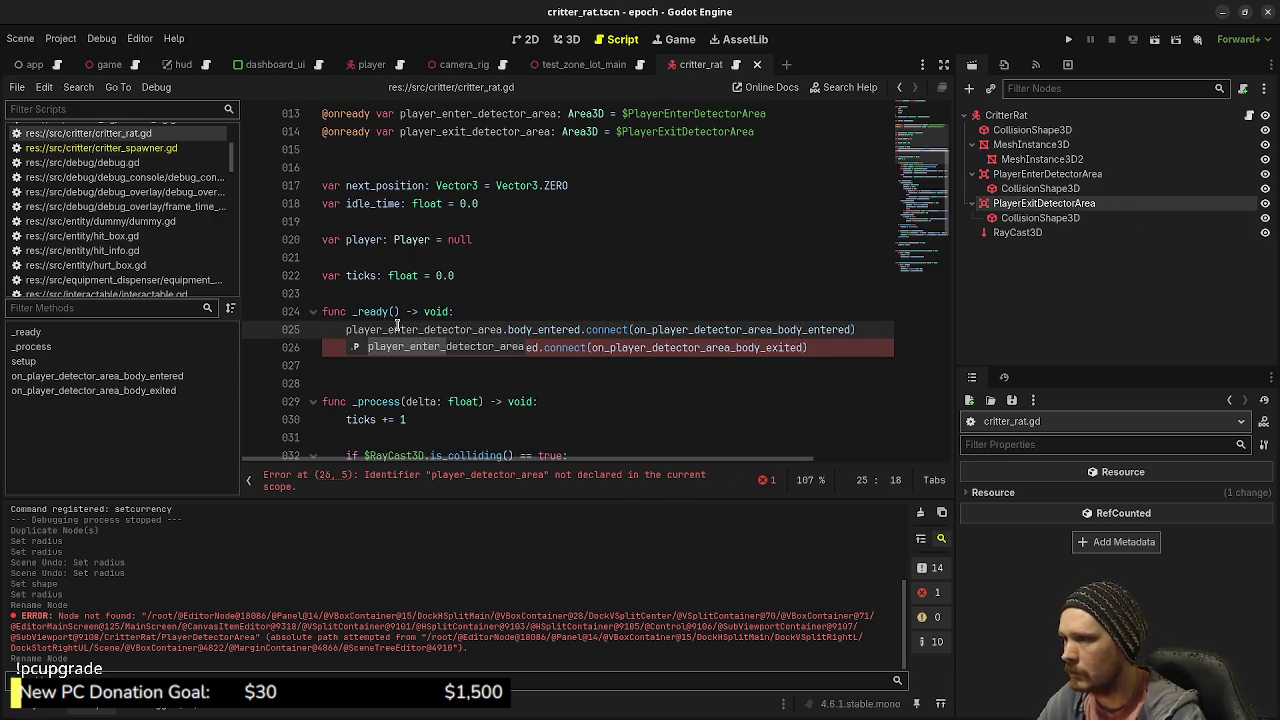
click(693, 330)
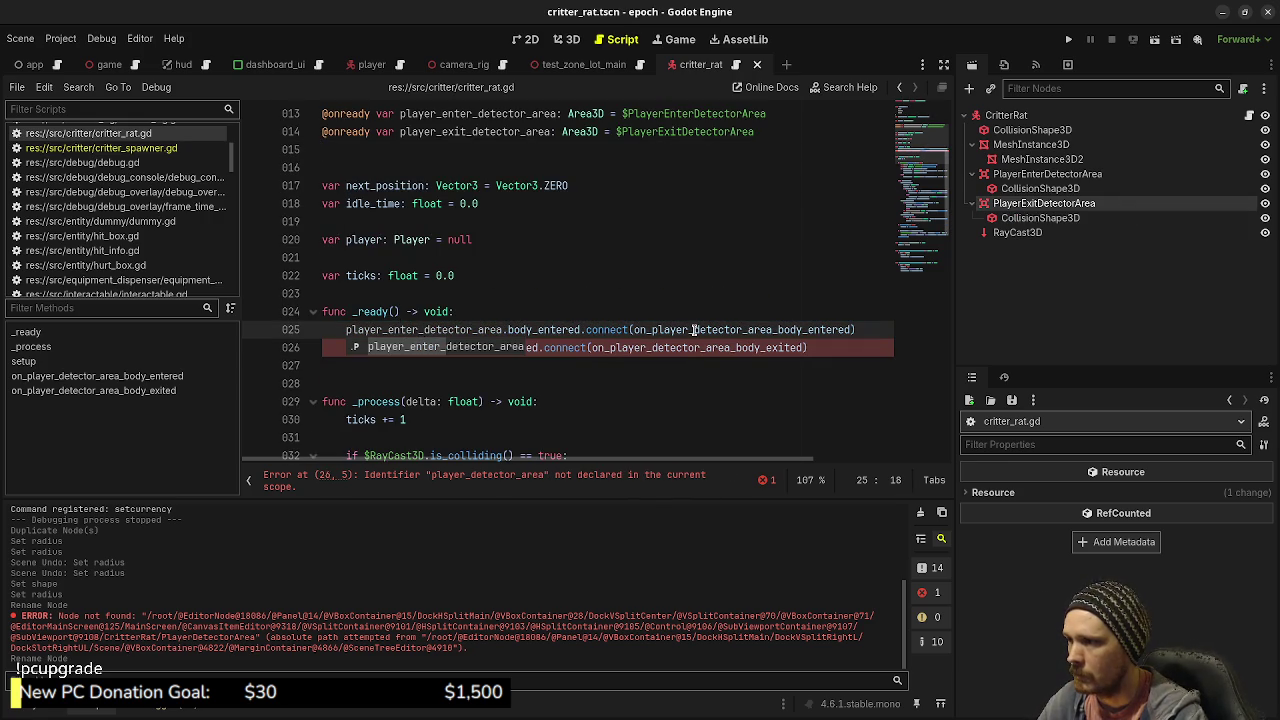
text(enter_)
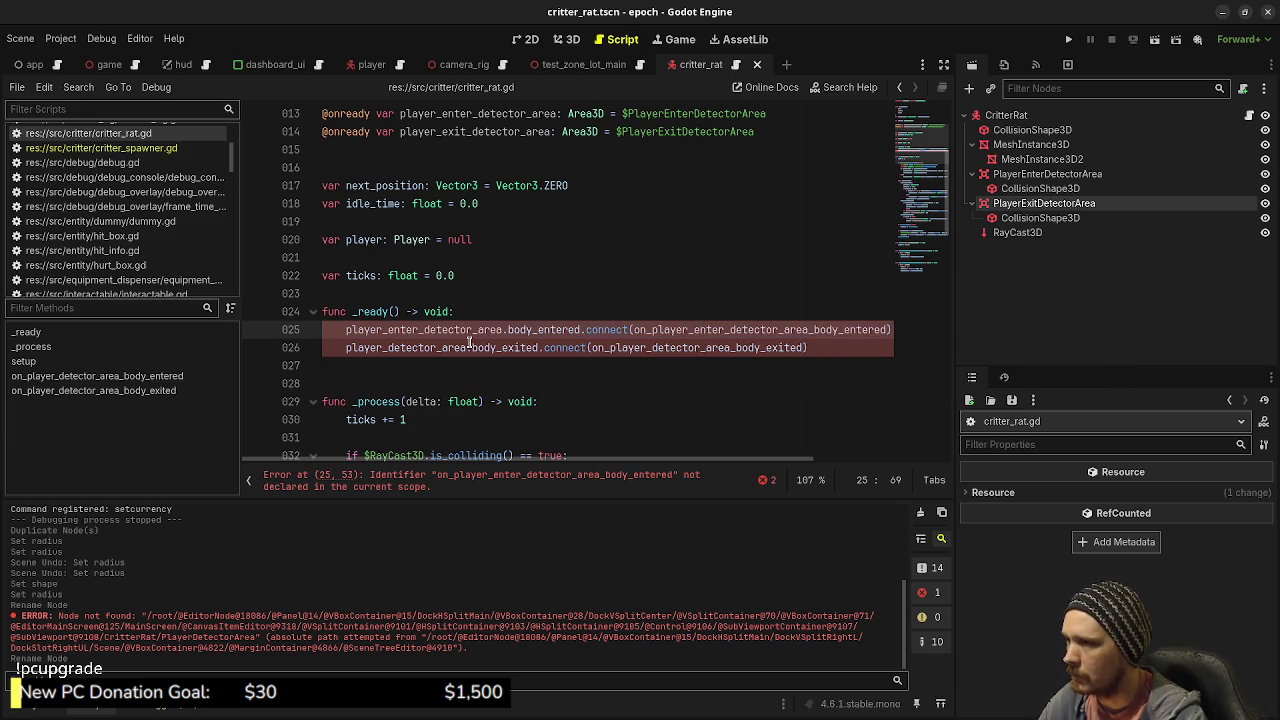
click(388, 347)
text(exit)
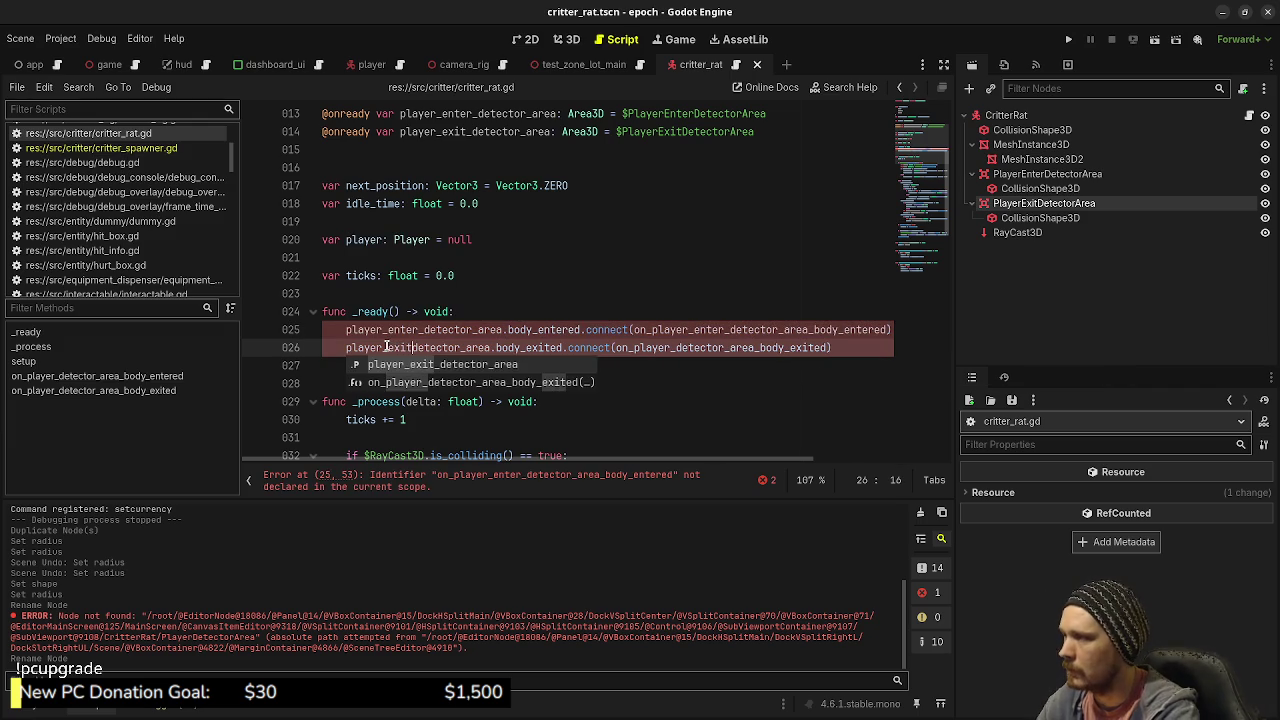
text(_)
click(678, 347)
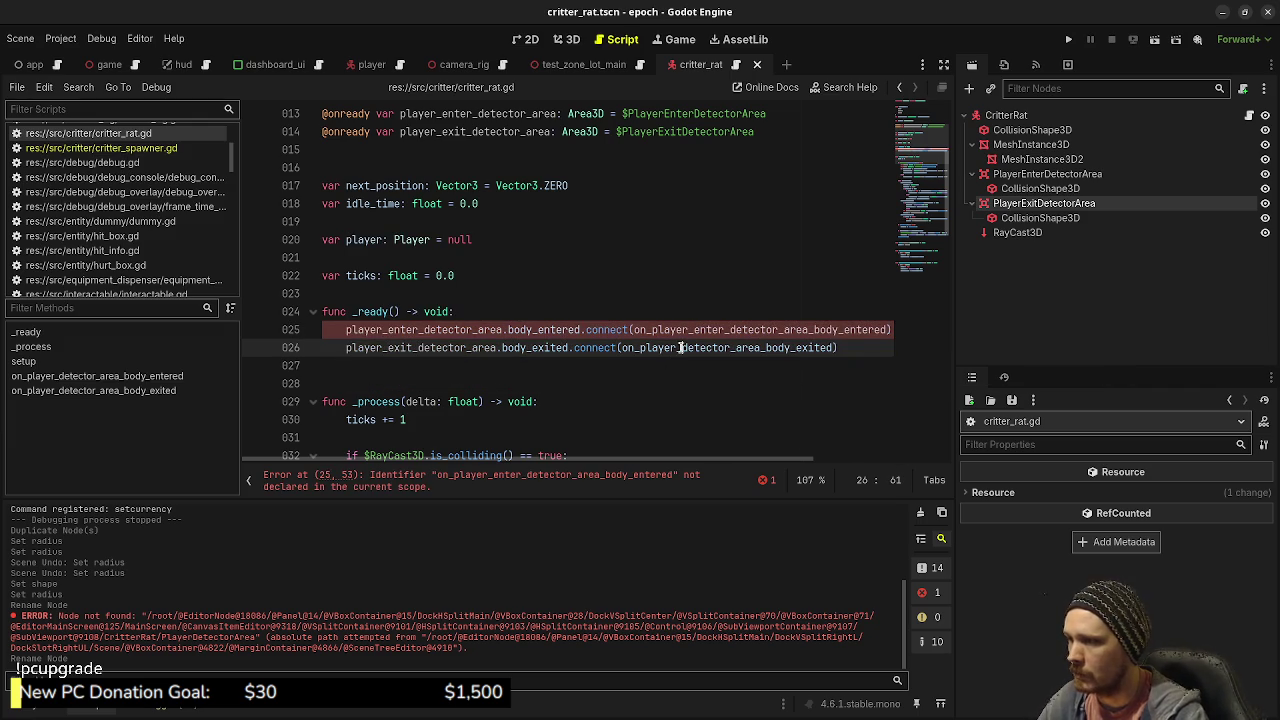
text(exit_)
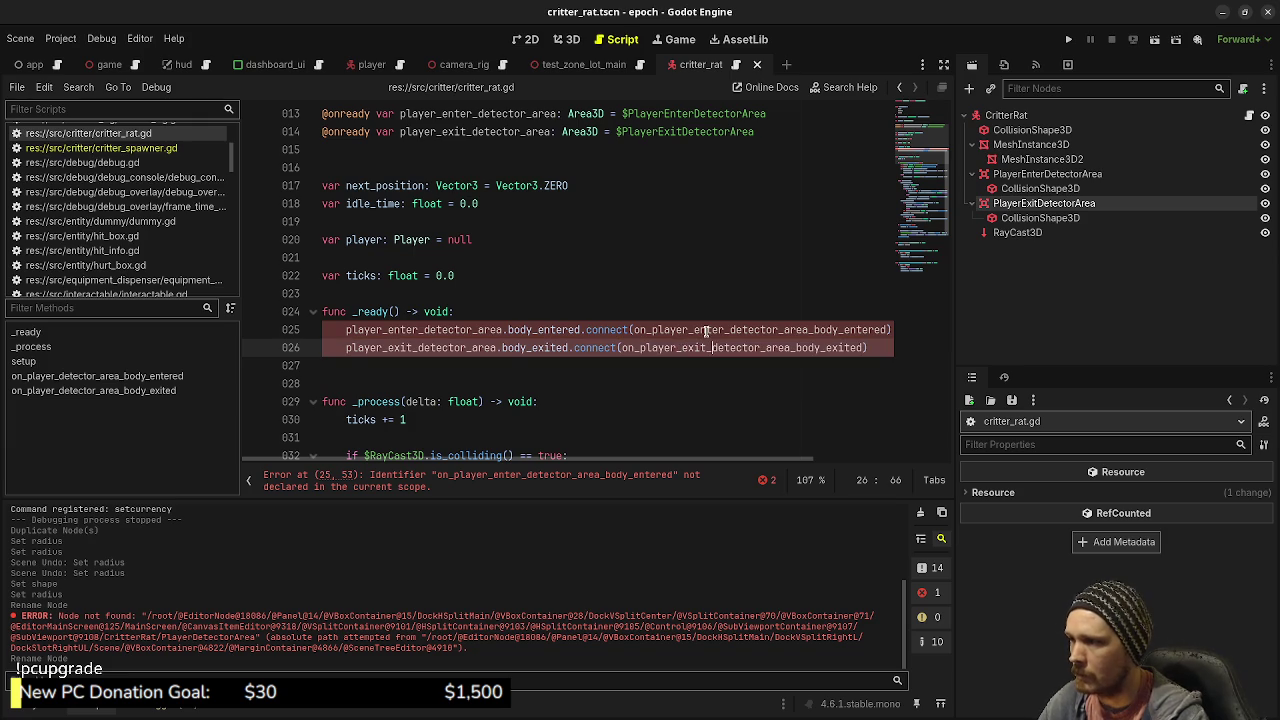
Step: Rename the handler functions to on_player_enter_detector_area_body_entered and on_player_exit_detector_area_body_exited, save, and run
double_click(705, 331)
key(ctrl+c)
scroll(534, 378, down, 15)
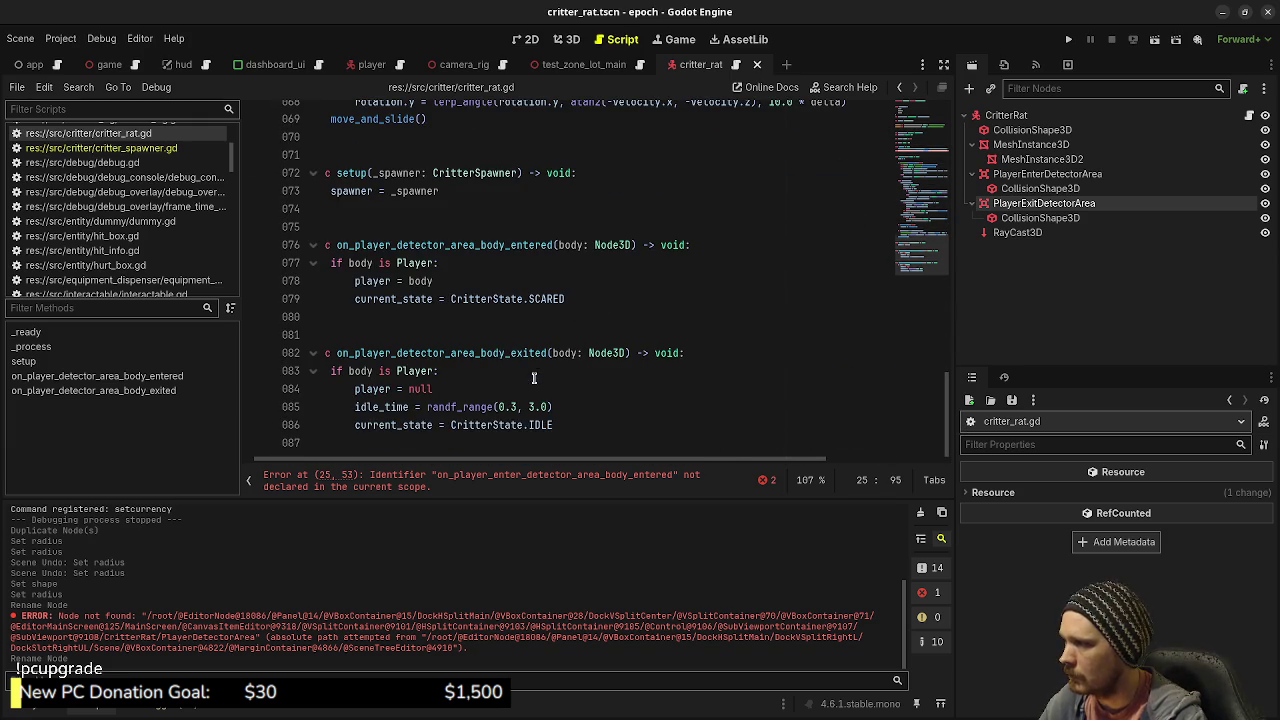
double_click(424, 245)
key(ctrl+v)
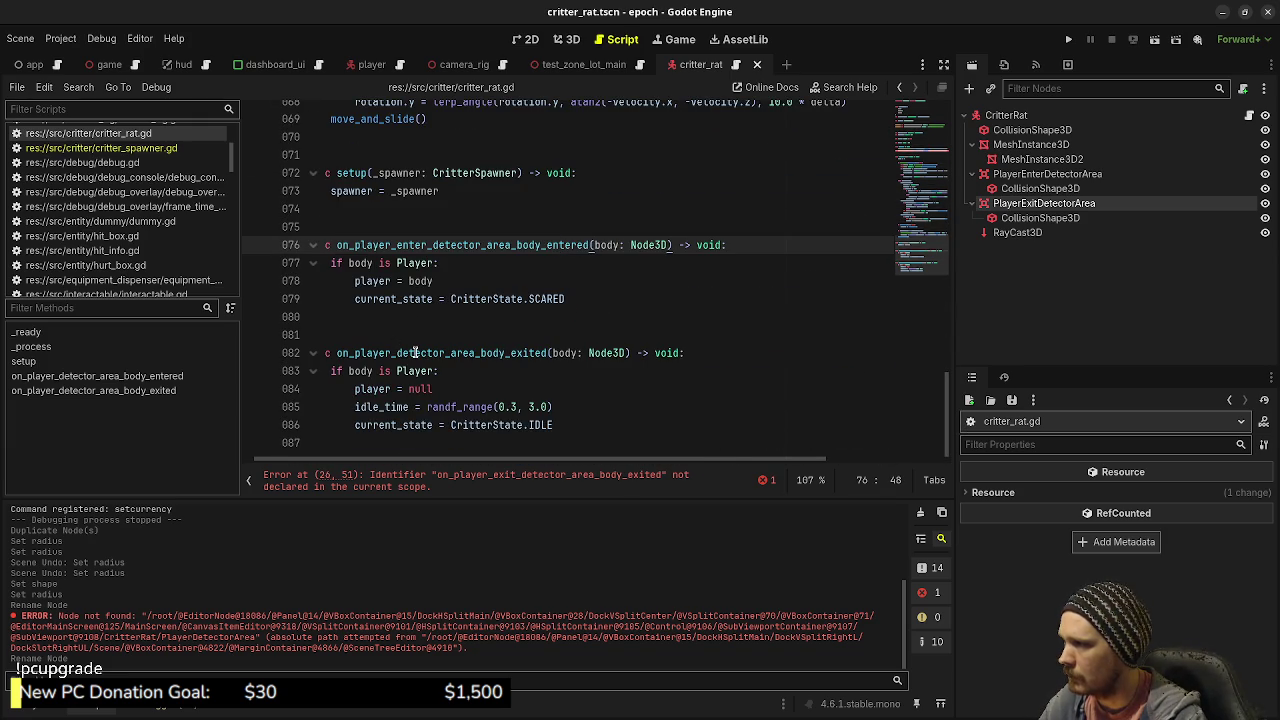
click(395, 353)
text(exit)
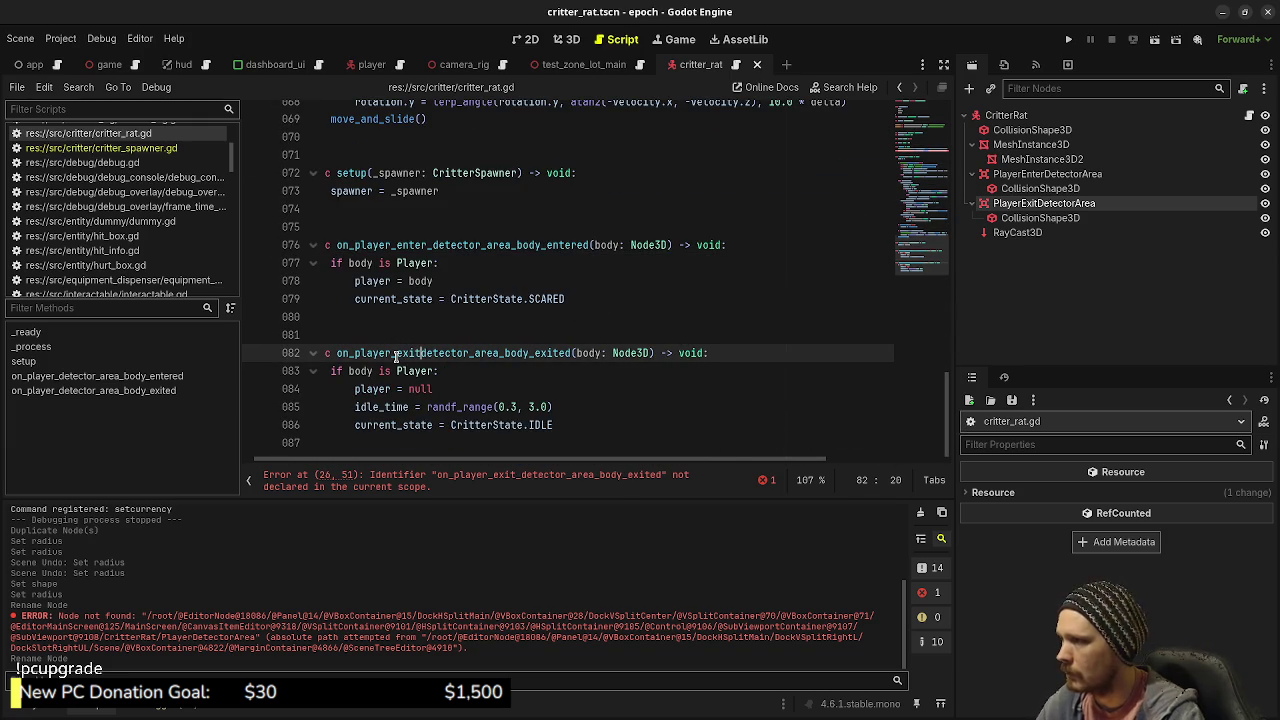
text(_)
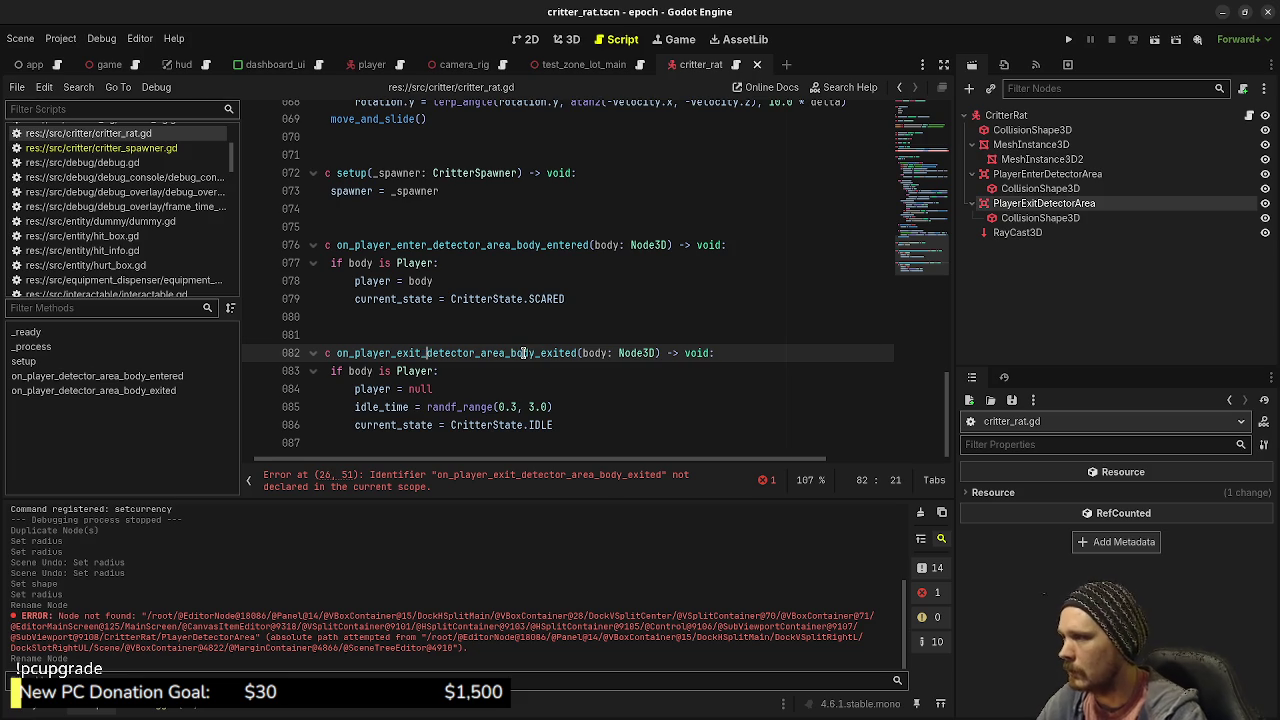
key(ctrl+s)
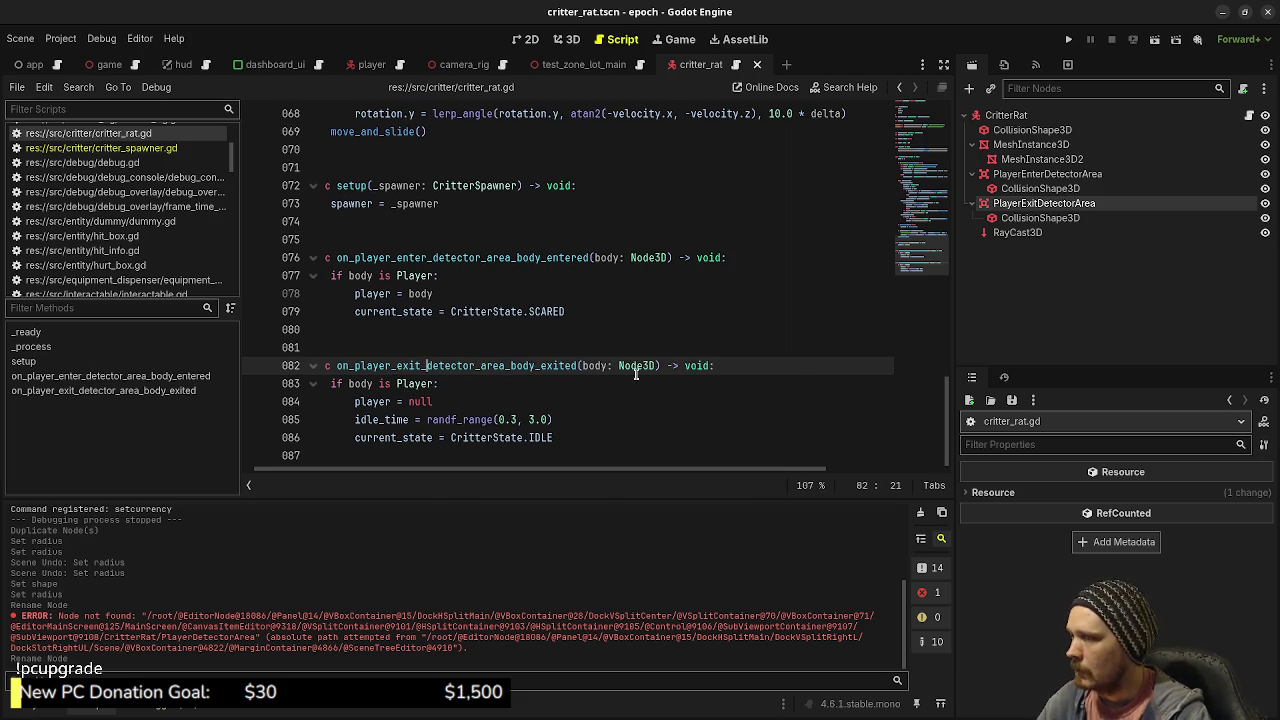
click(1069, 40)
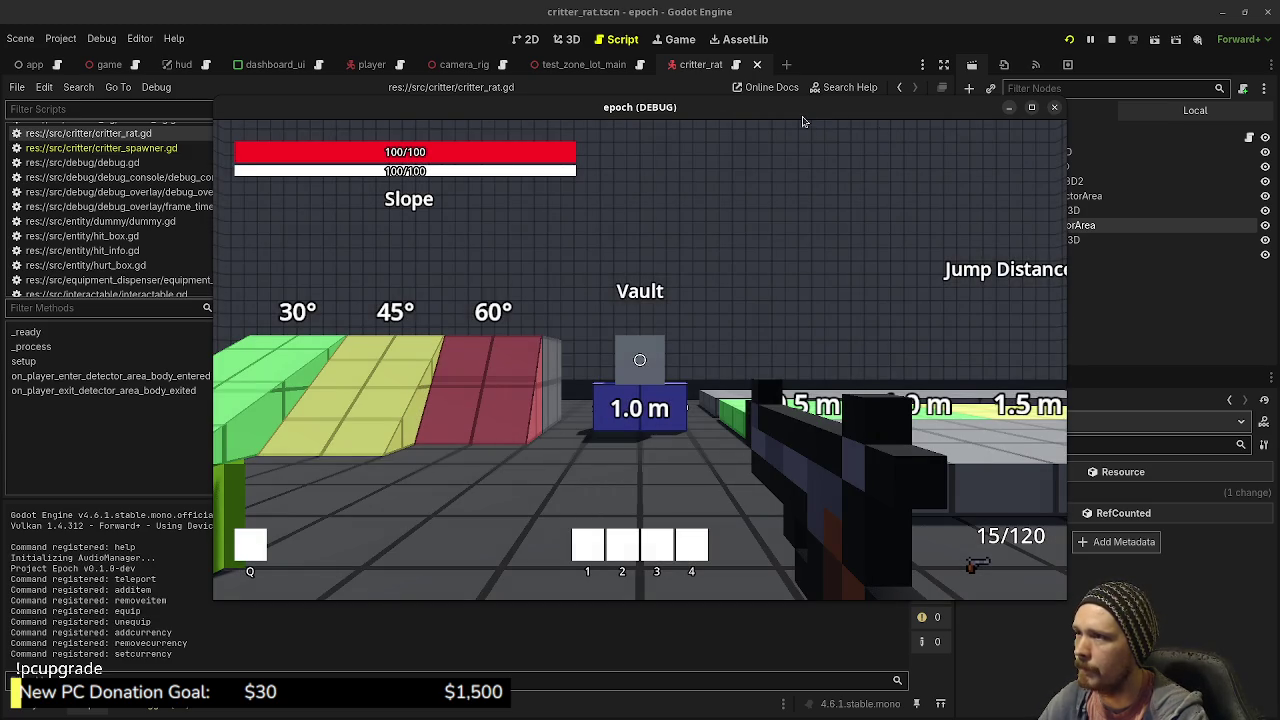
Step: Move the running epoch (DEBUG) game window down to reveal the critter_rat.gd script
drag(742, 110, 742, 532)
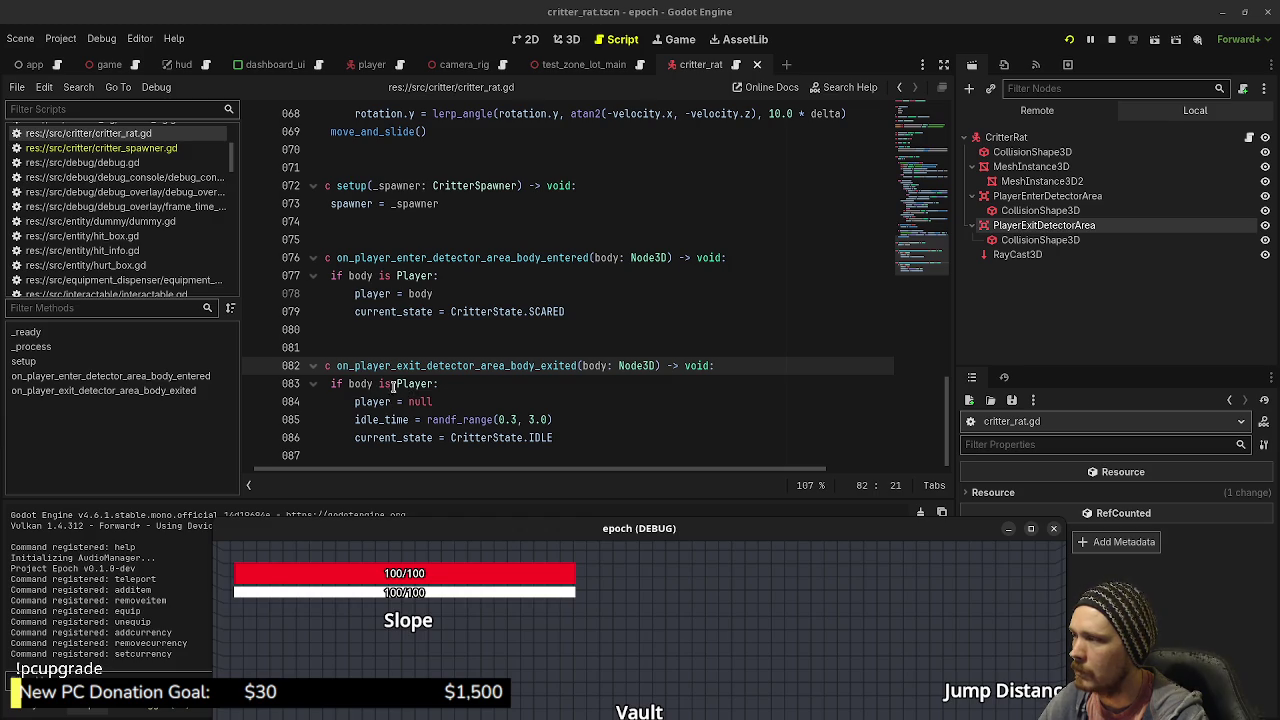
Step: Stop the game and prefix line 83's check with 'current_state != CritterState.SCARED && ', then save
click(365, 388)
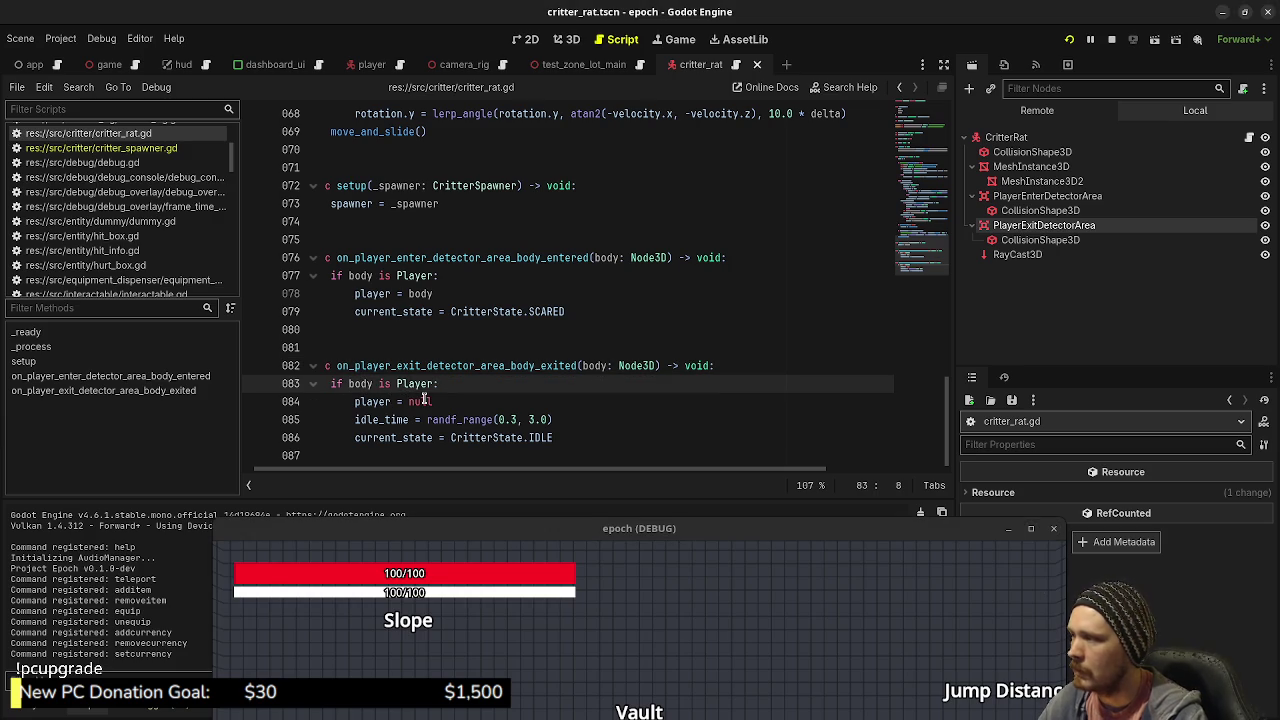
click(1111, 39)
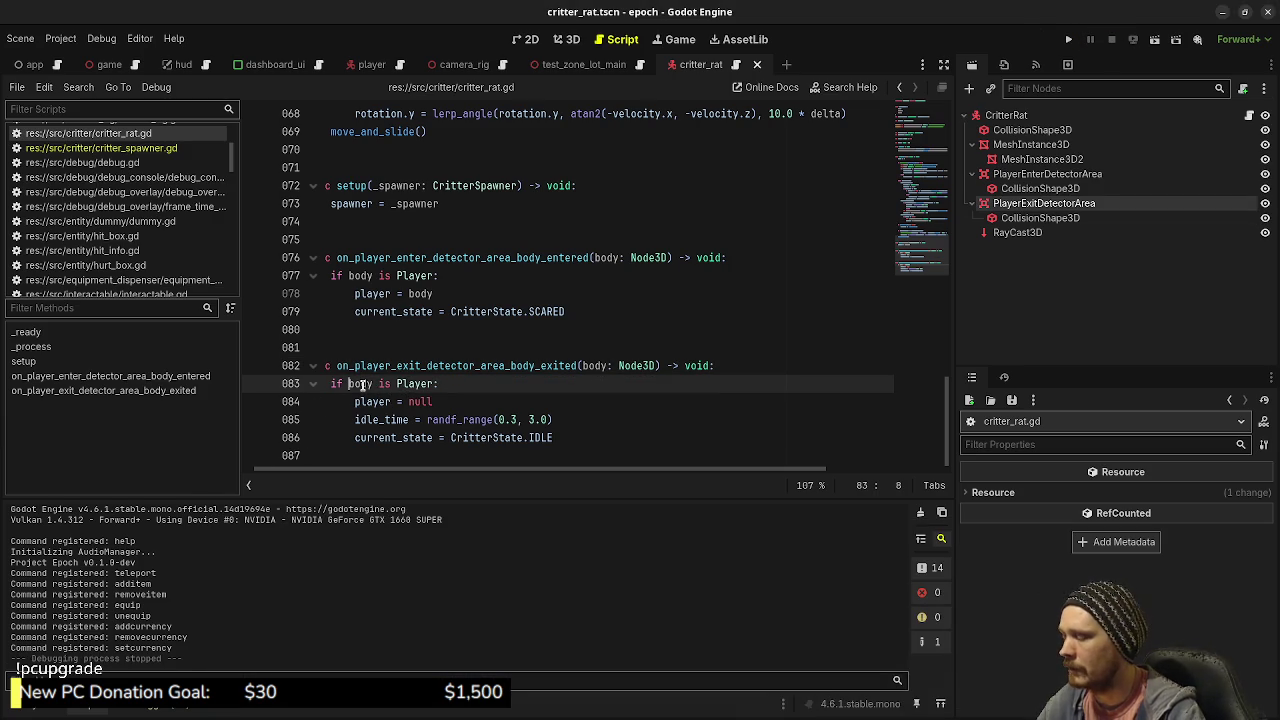
text(current_st)
key(Return)
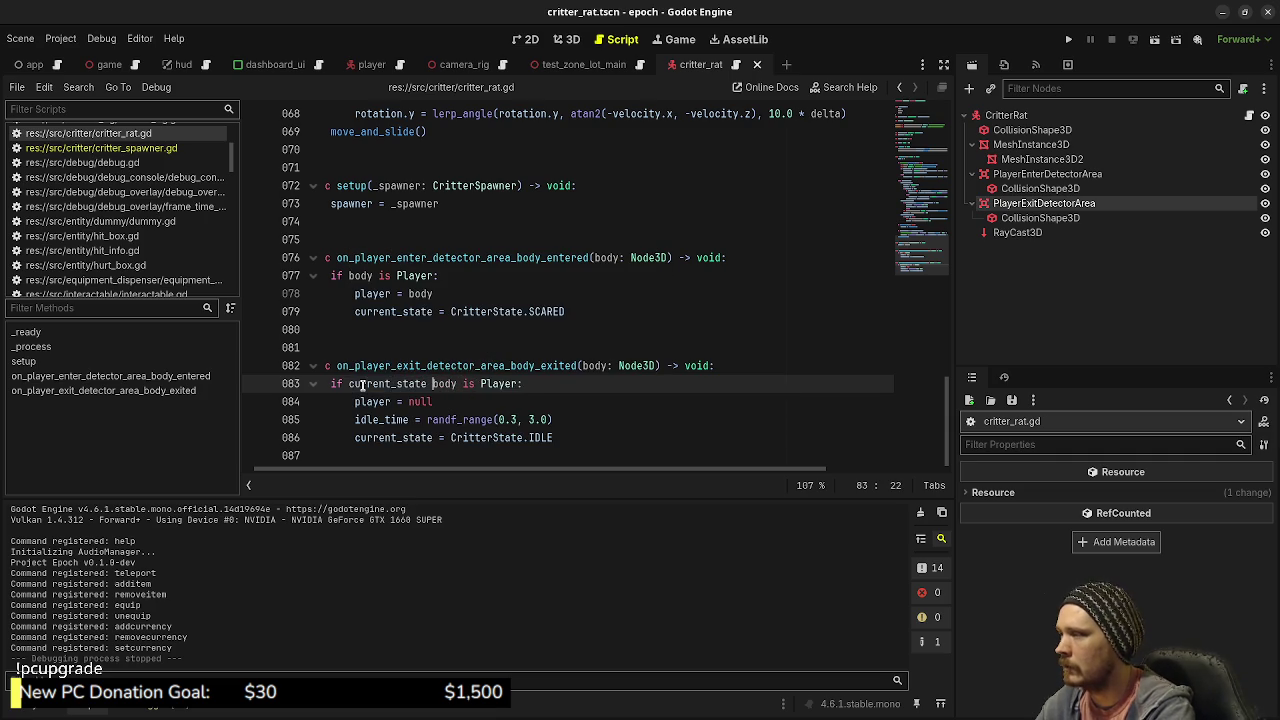
text(!= )
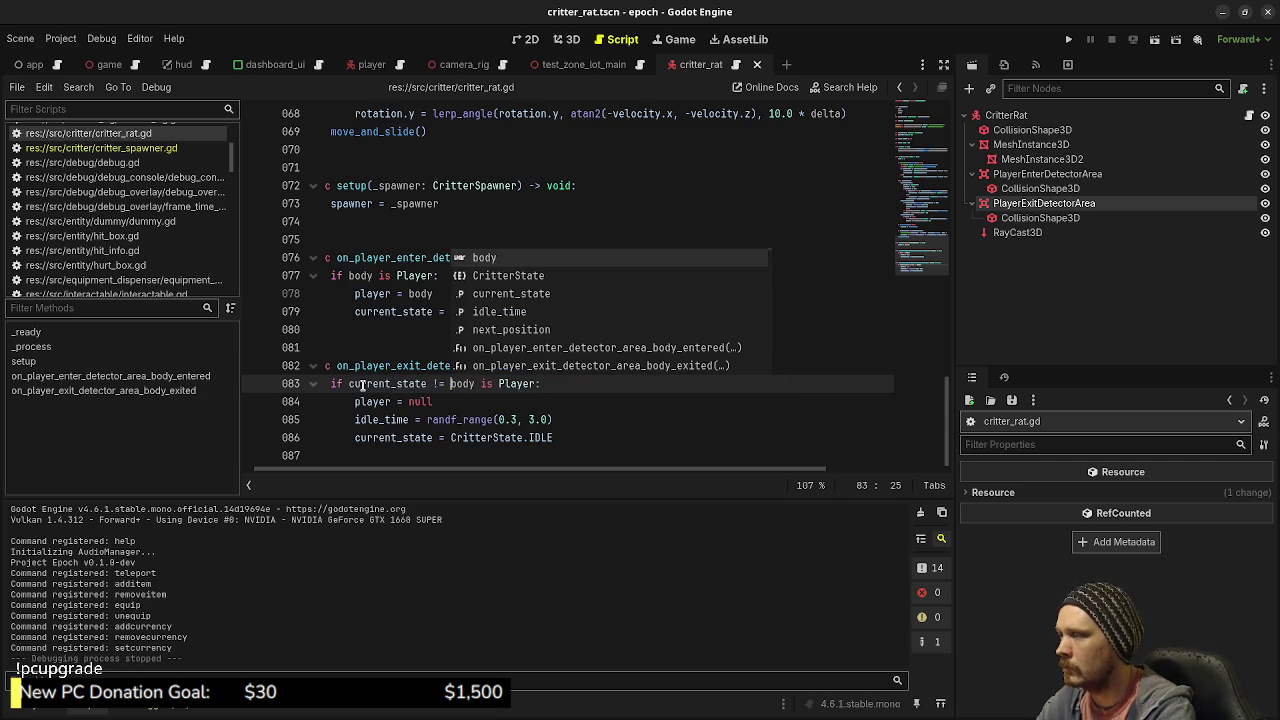
text(Critter)
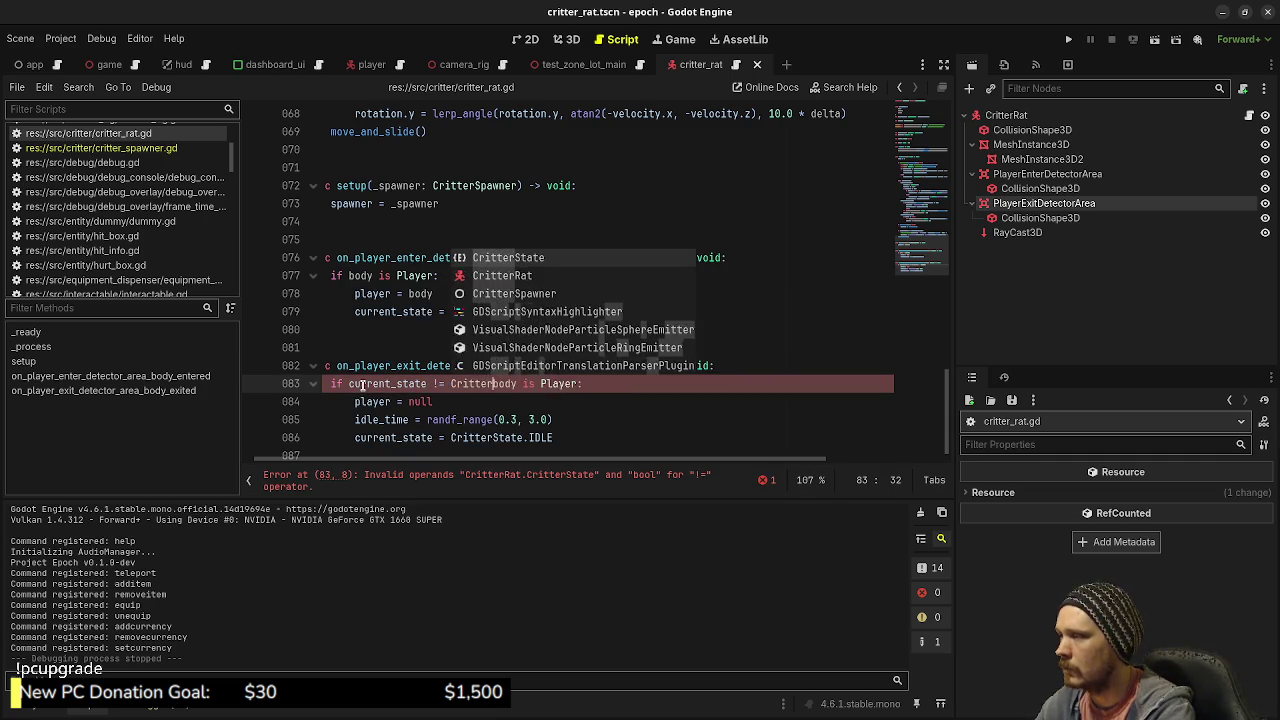
key(Return)
text(.S)
key(Return)
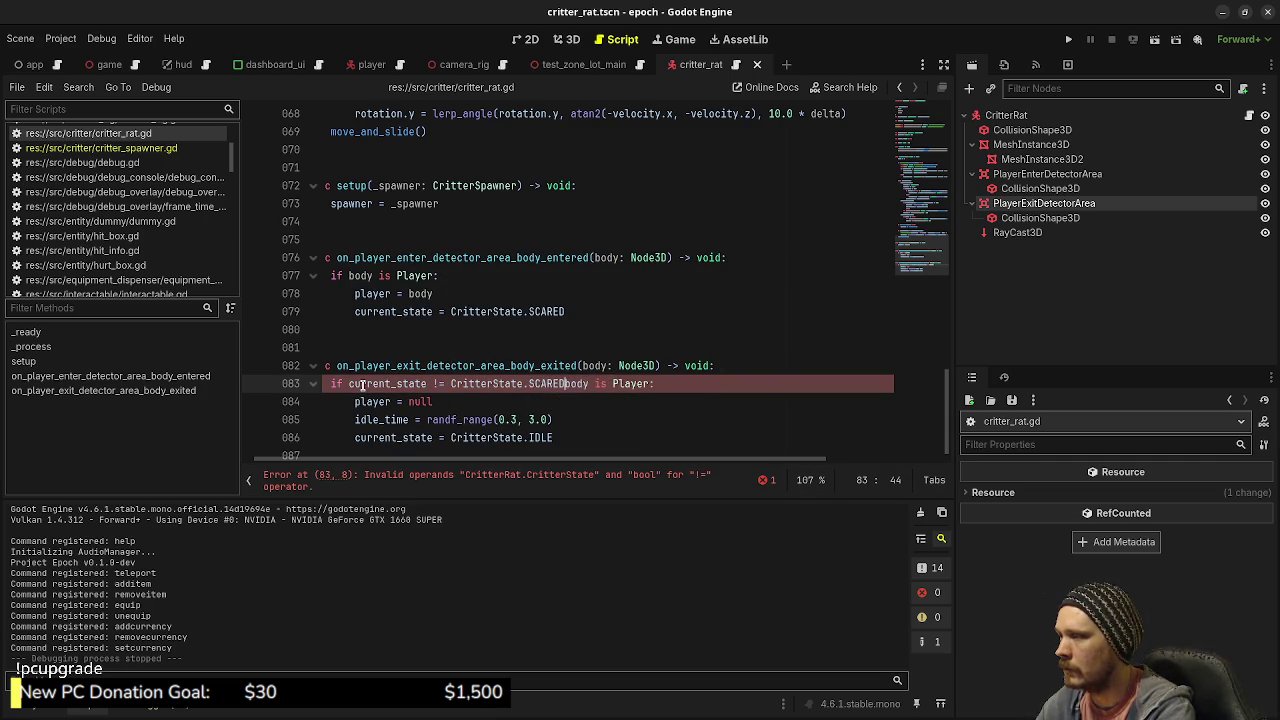
text(&&)
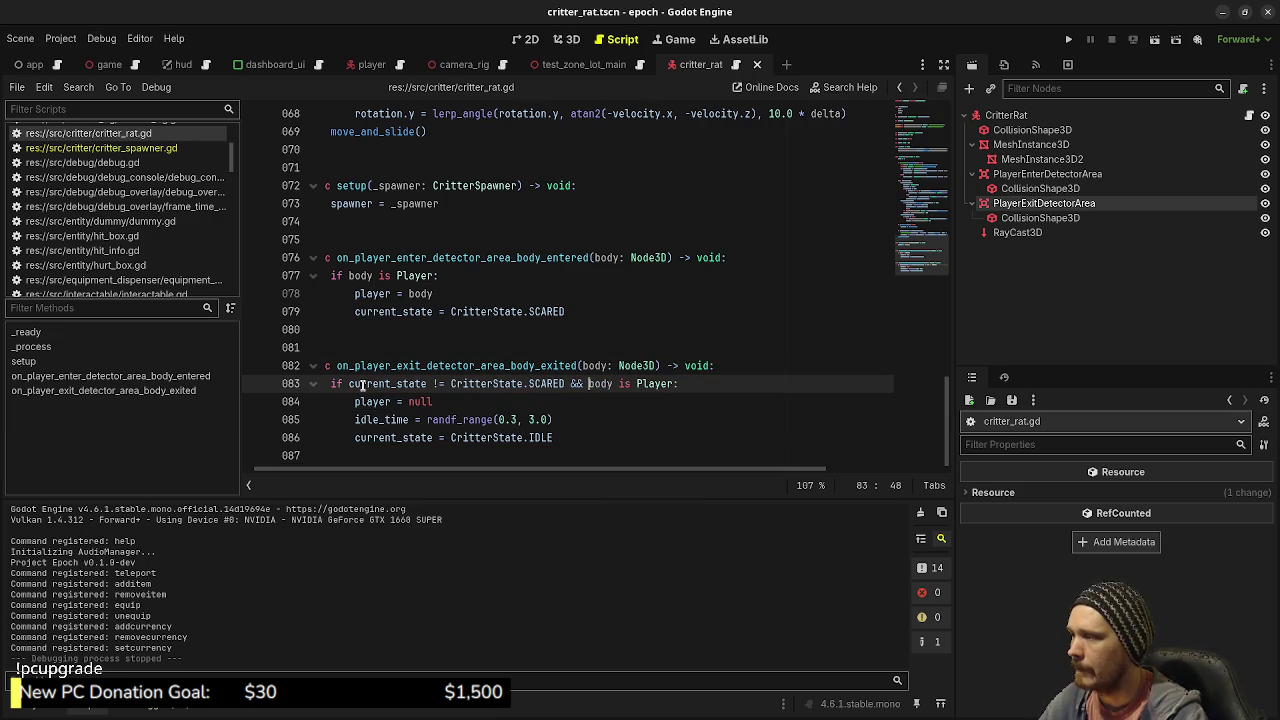
key(ctrl+BackSpace)
key(ctrl+BackSpace)
key(ctrl+BackSpace)
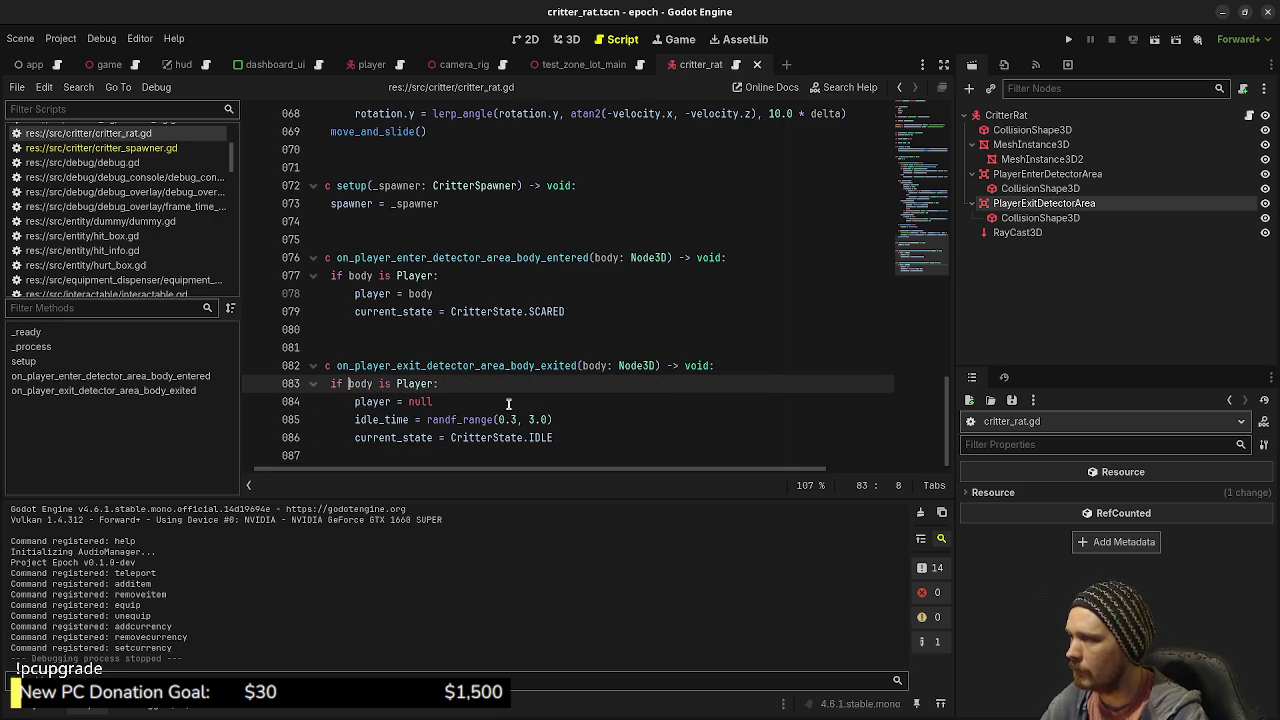
click(766, 369)
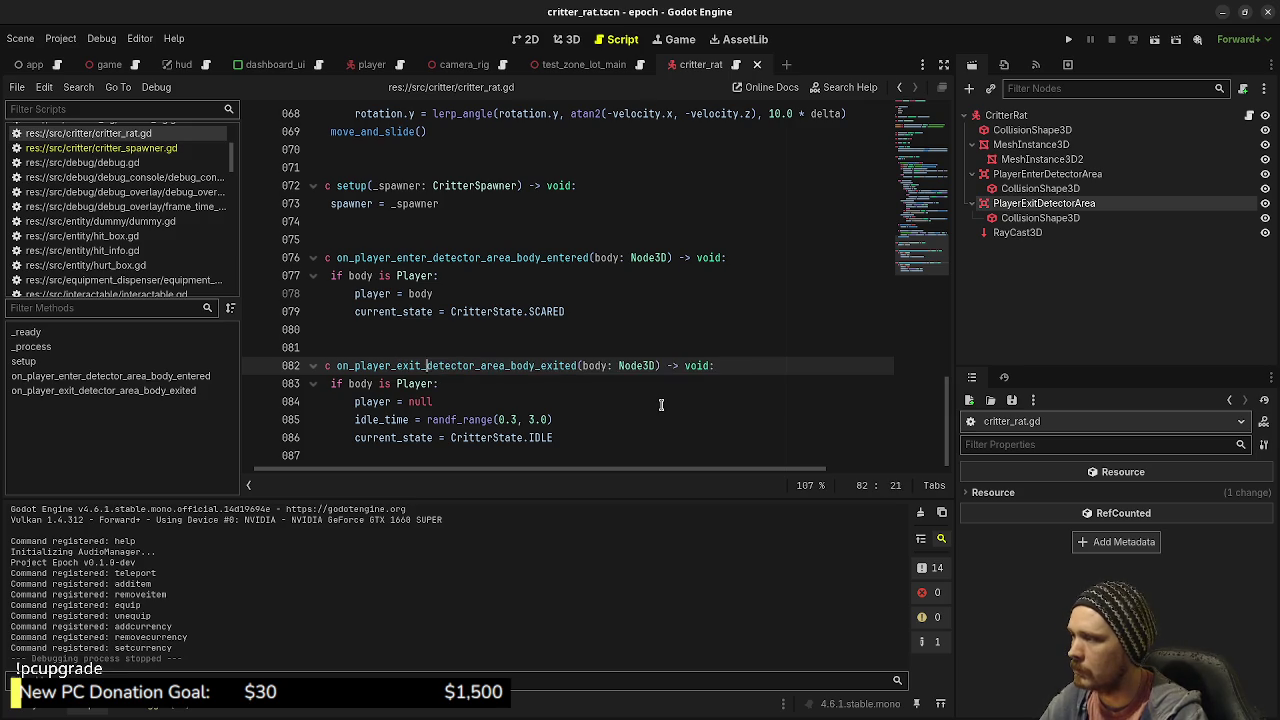
key(ctrl+z)
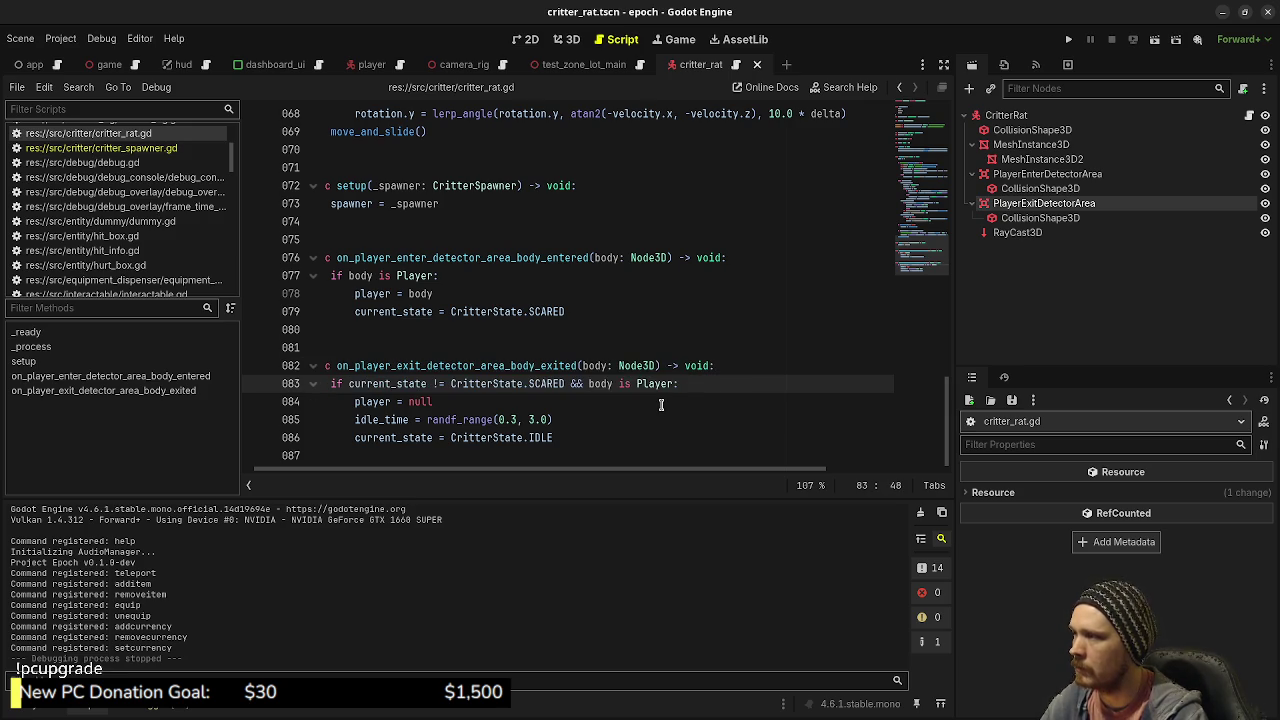
key(ctrl+s)
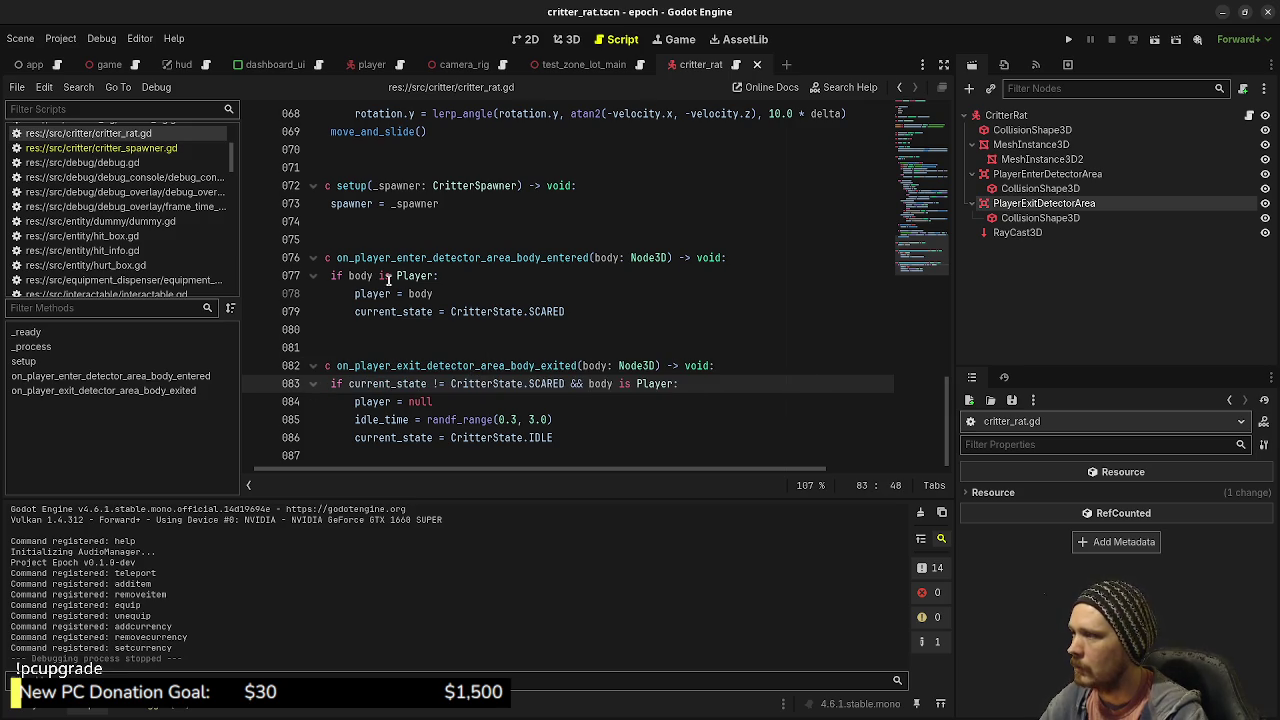
Step: Guard line 77's enter handler with 'current_state != CritterState.SCARED && ' and save
click(348, 276)
text(curren)
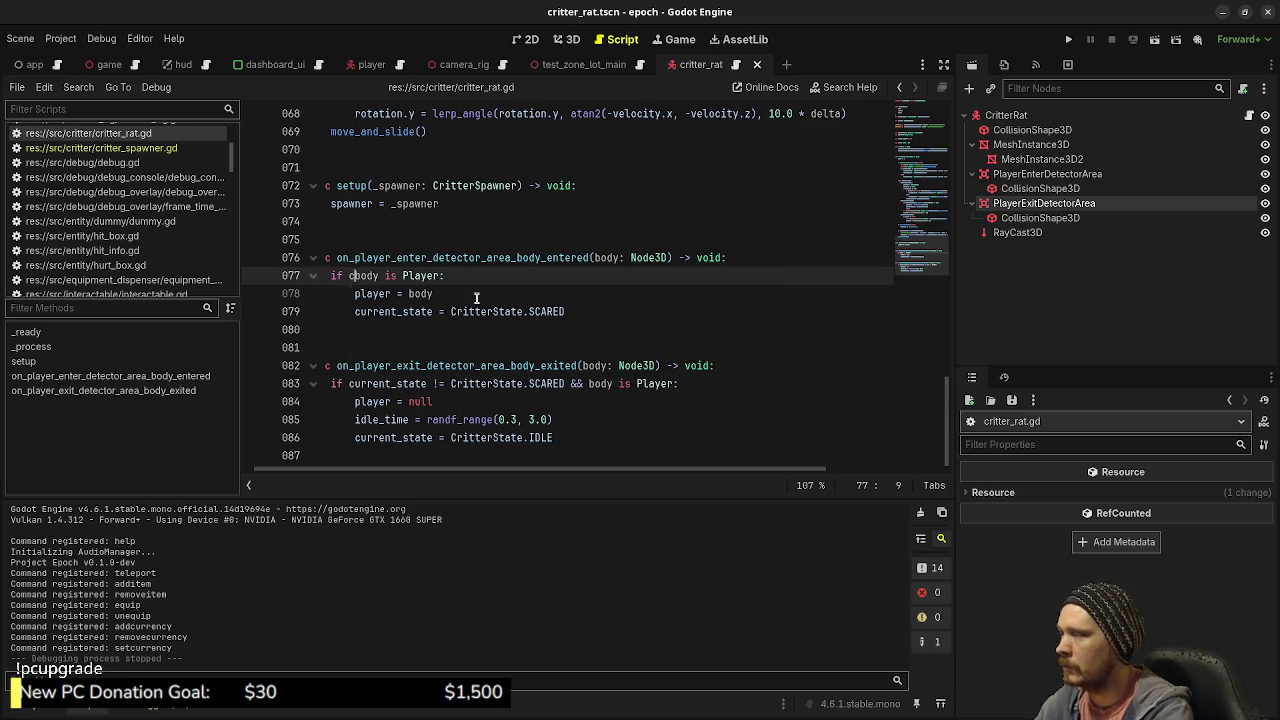
text(t_s)
key(Return)
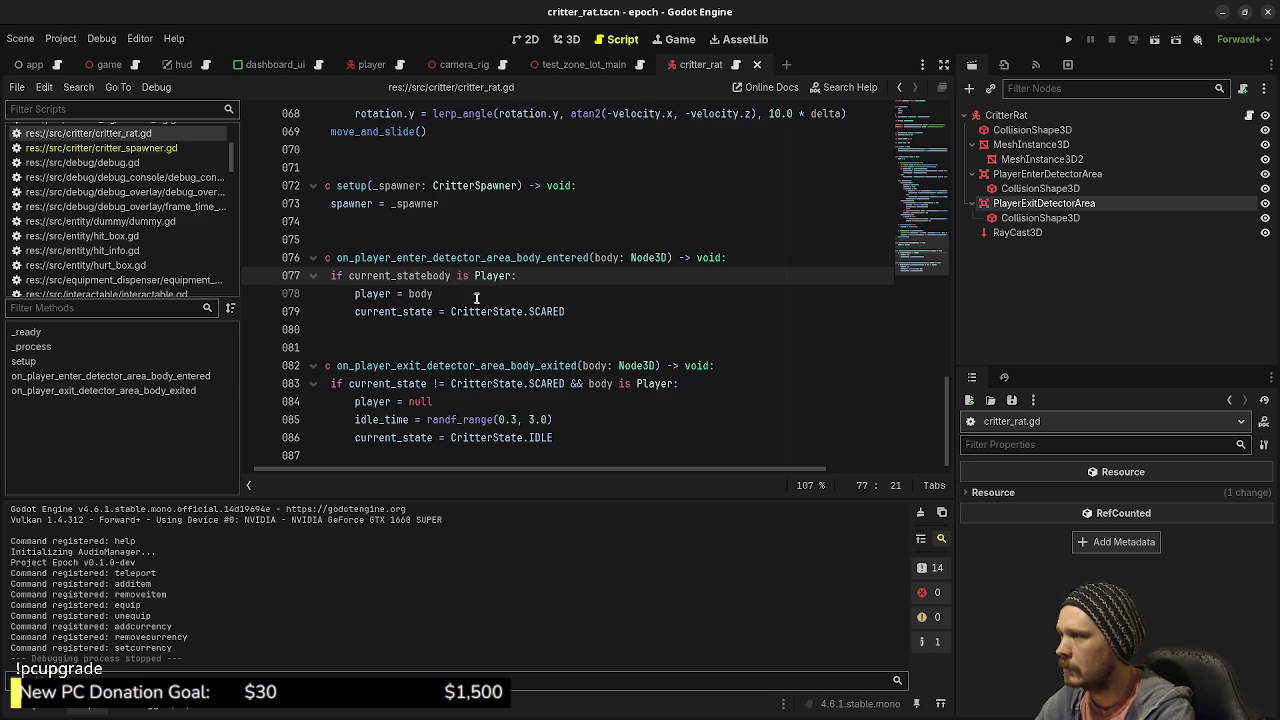
text(!)
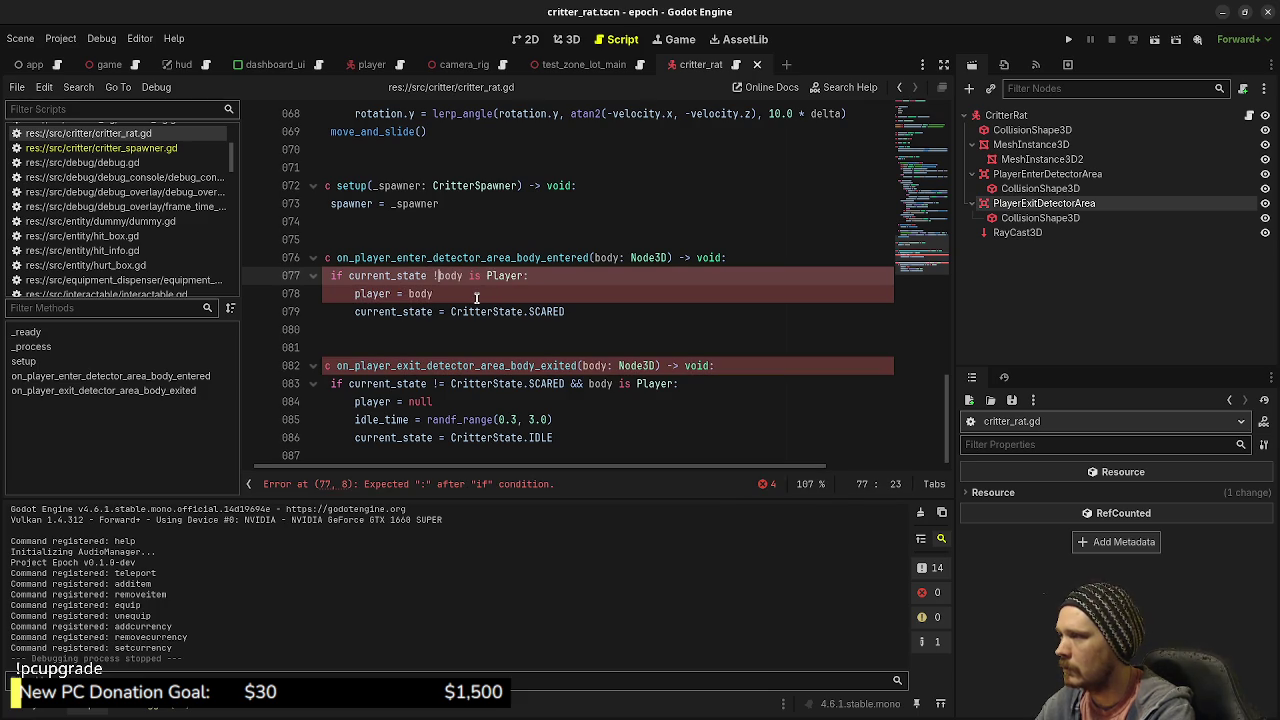
text(= )
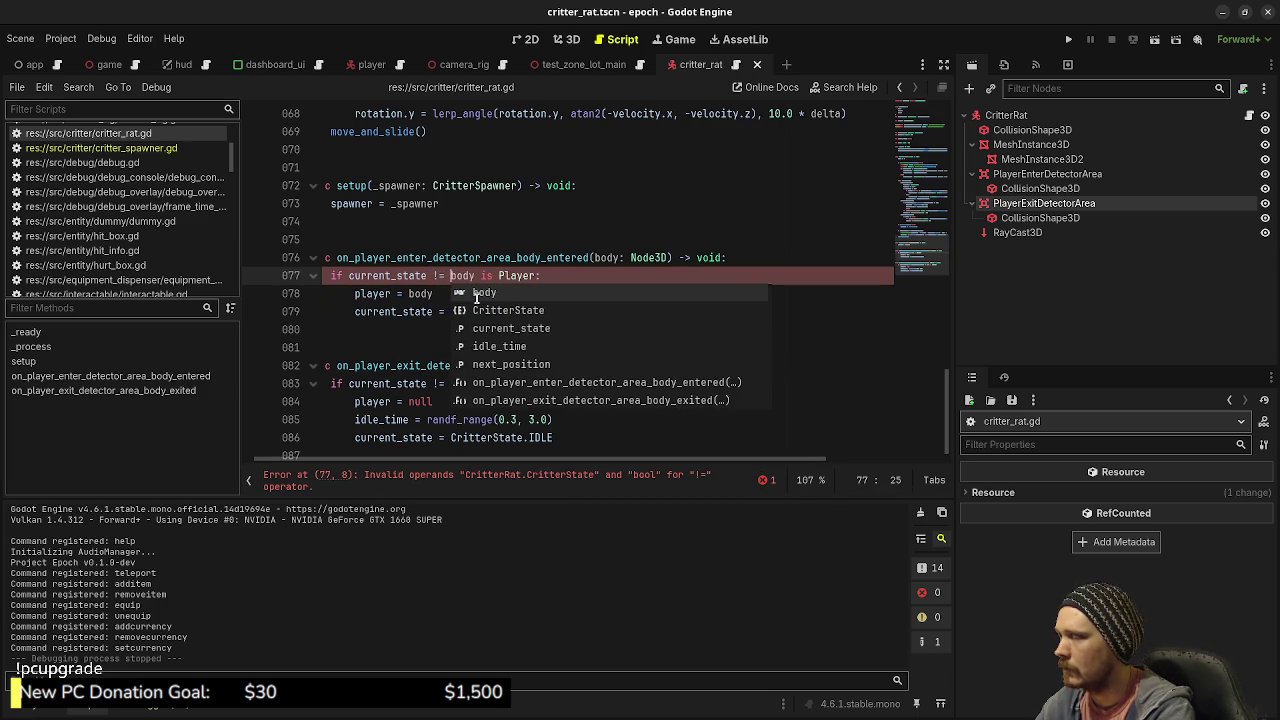
text(Critter)
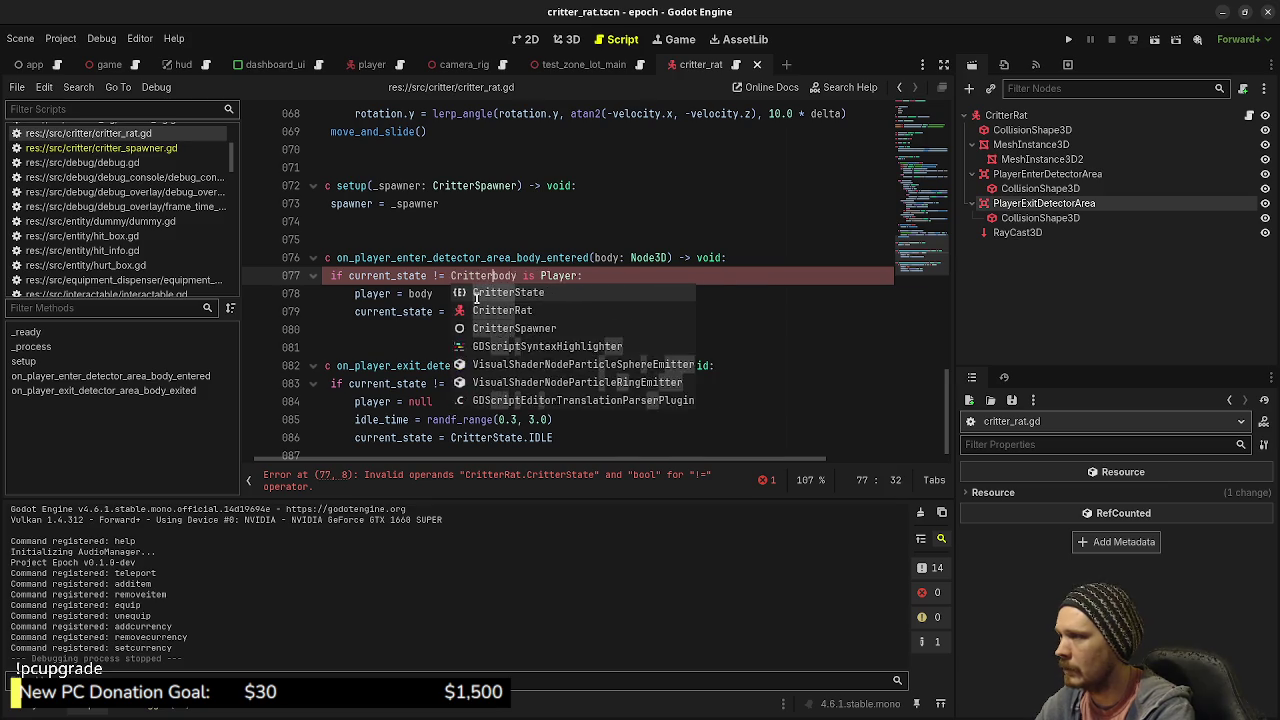
key(Tab)
text(.)
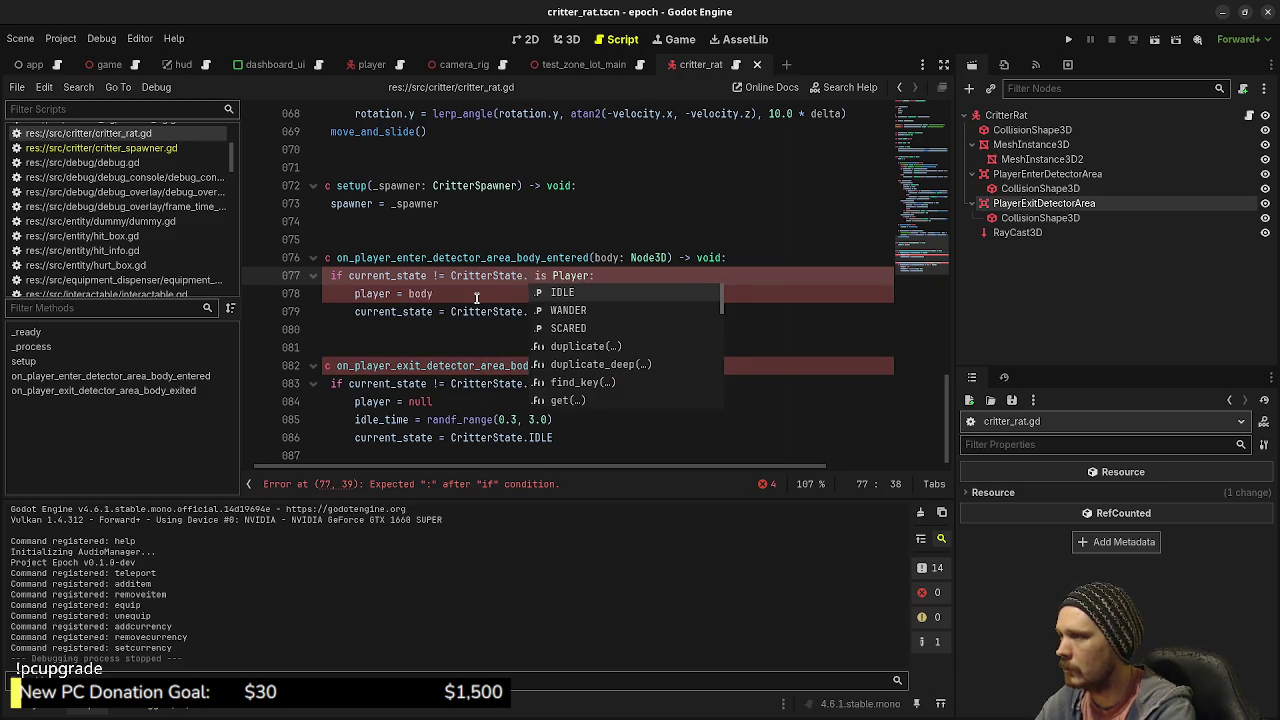
key(ctrl+z)
key(ctrl+z)
text(tate.)
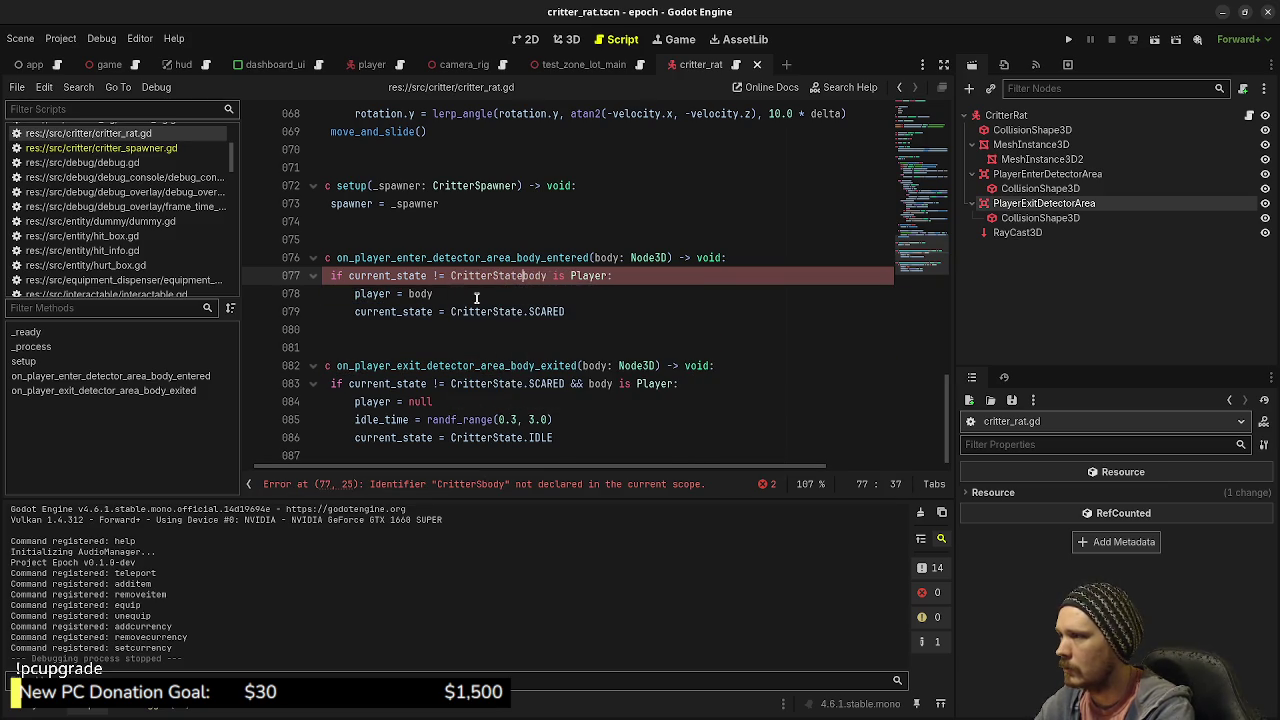
text(SC)
key(Return)
text(&&)
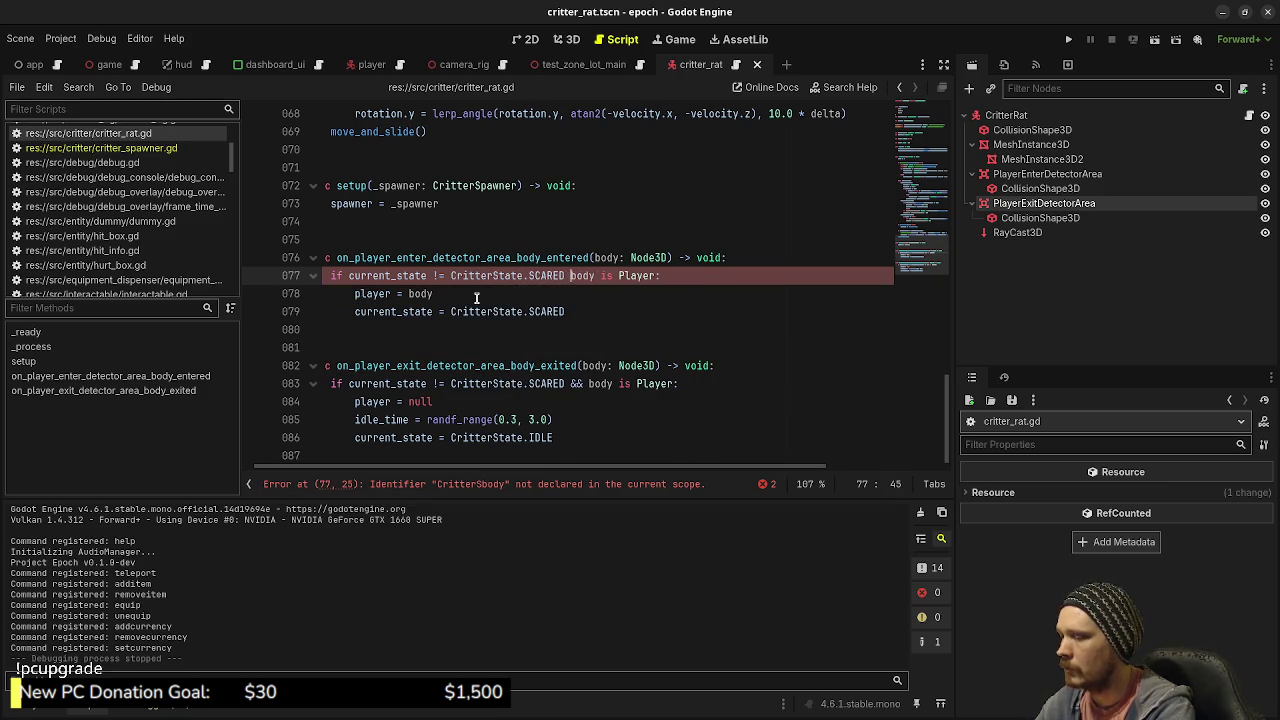
key(ctrl+s)
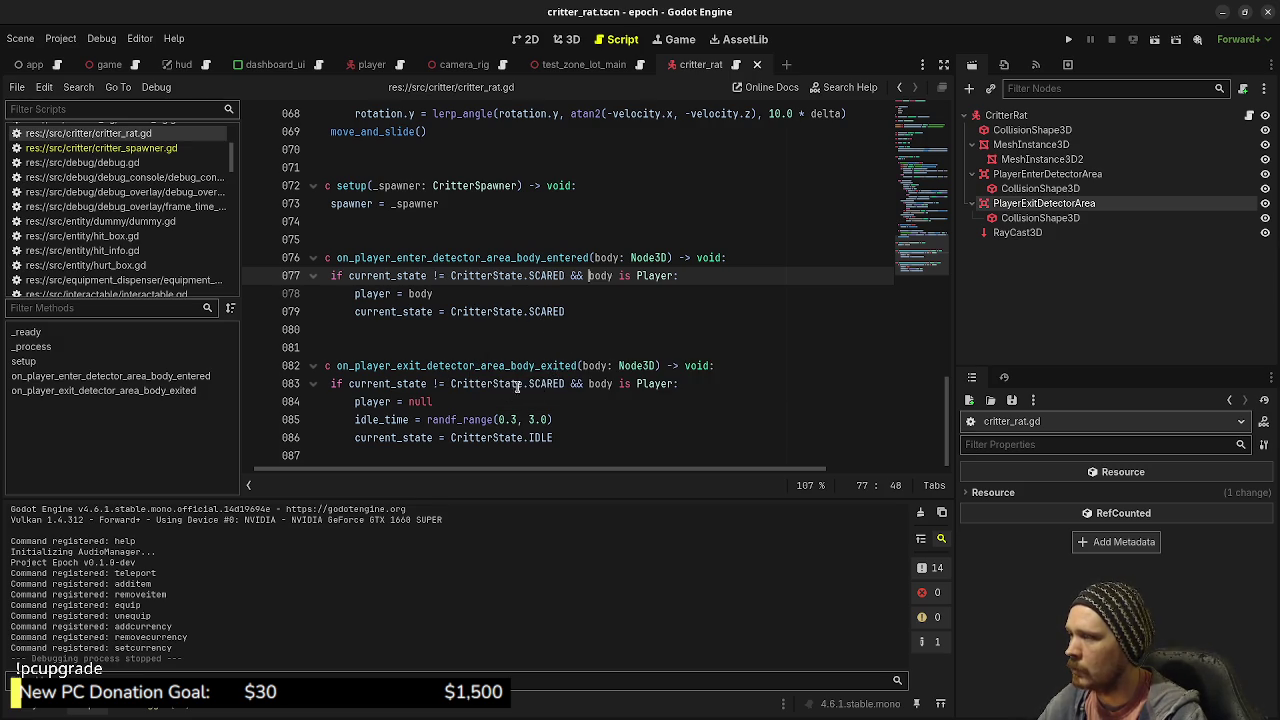
Step: Change line 83's exit comparison to current_state == CritterState.SCARED, save, and run the game
click(437, 383)
key(Delete)
text(=)
key(ctrl+s)
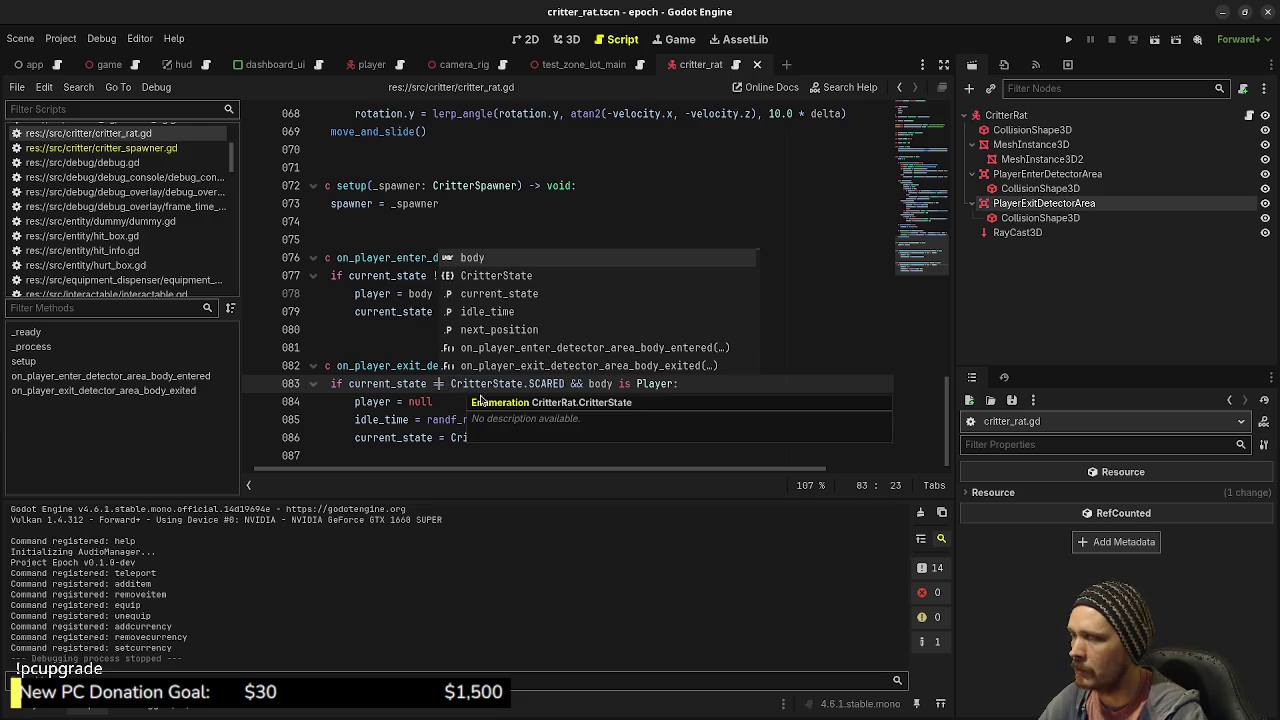
click(440, 400)
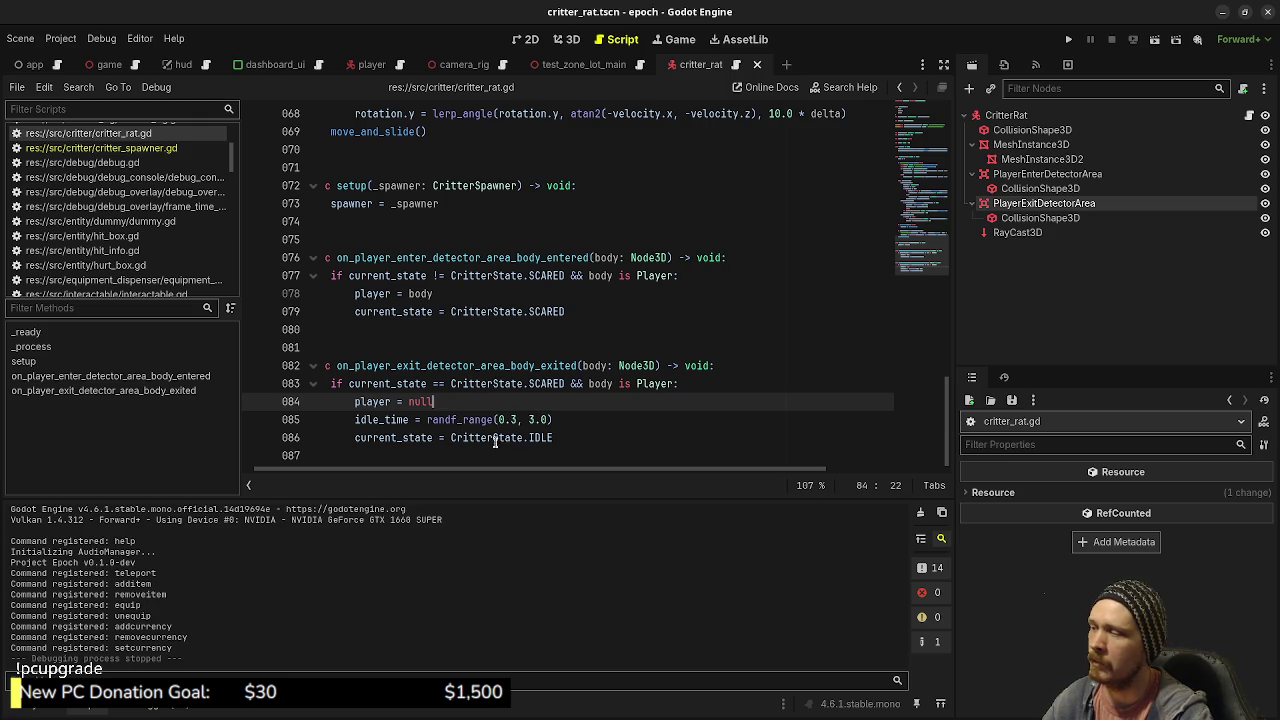
click(1068, 39)
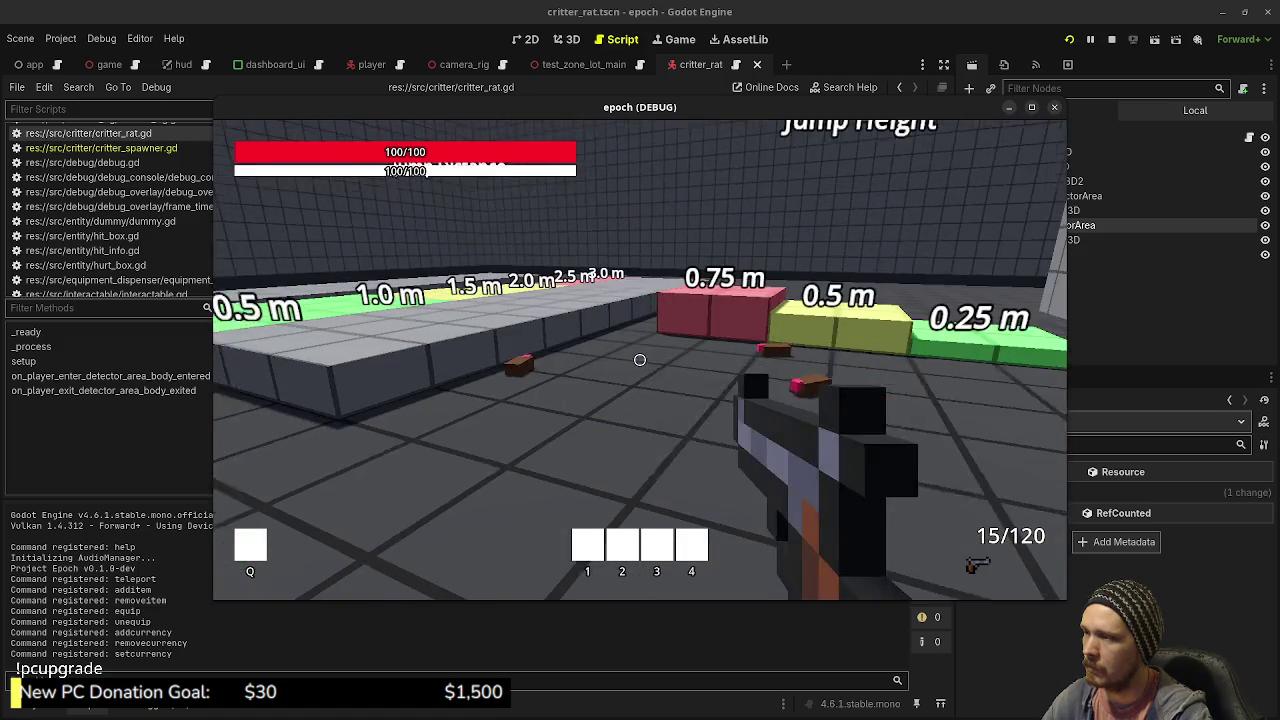
Step: Walk through the test zone past the equipment stands toward a rat to scare it
key(w)
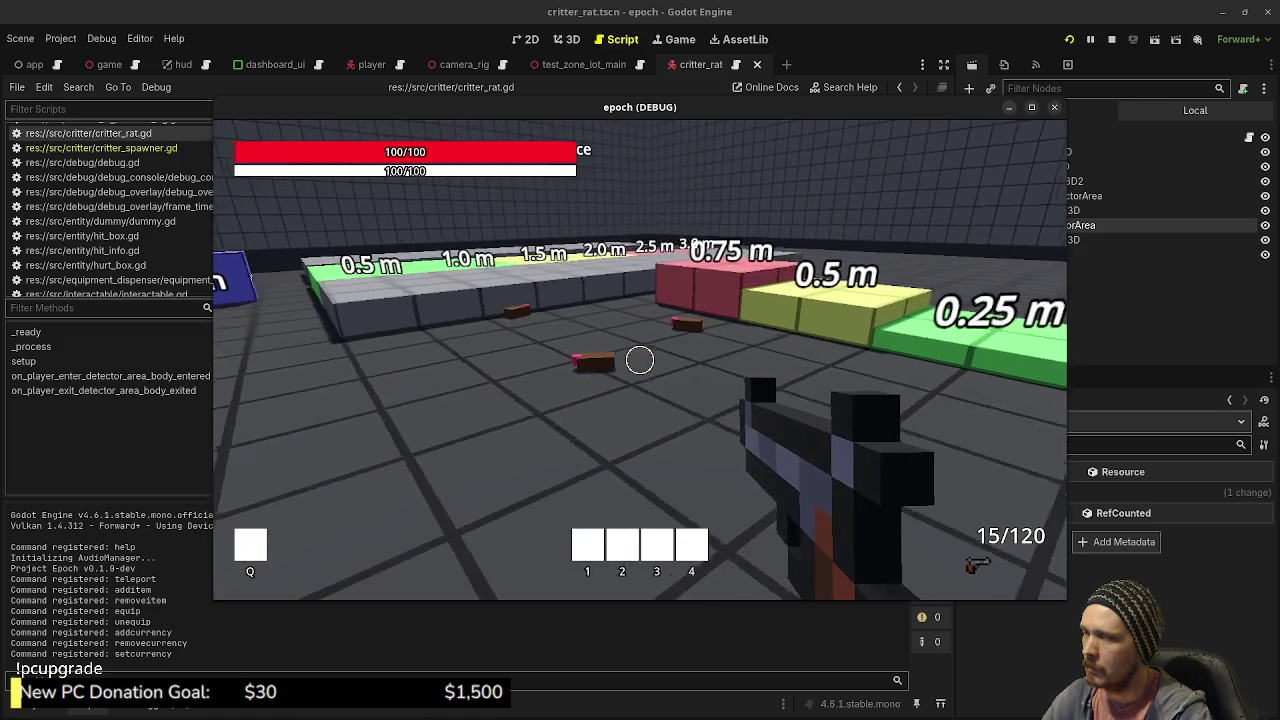
mouse_move(640, 360)
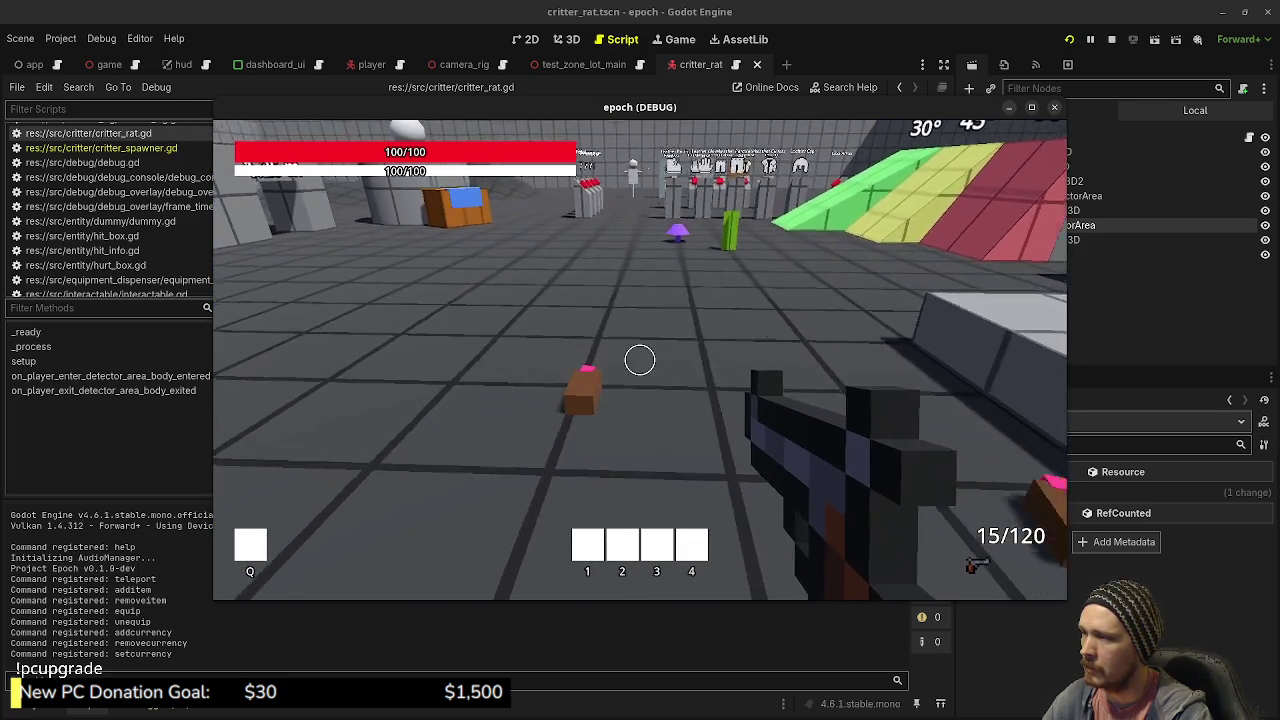
key(w)
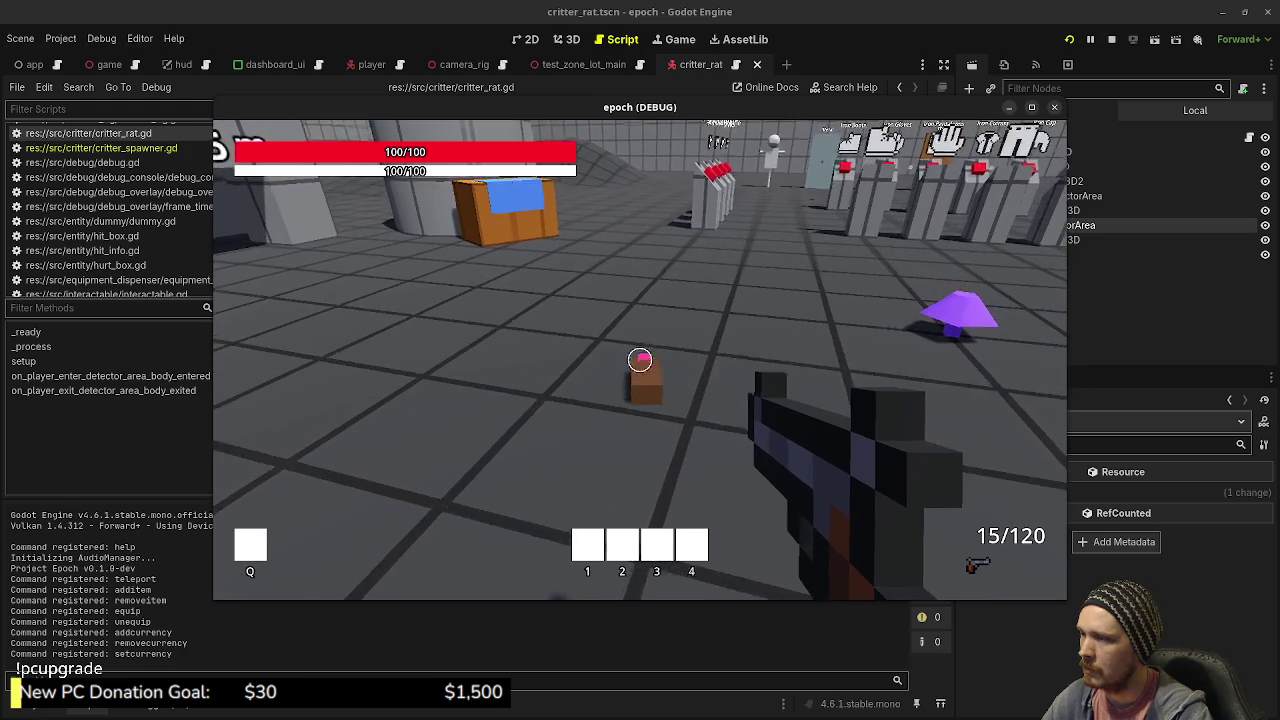
key(w)
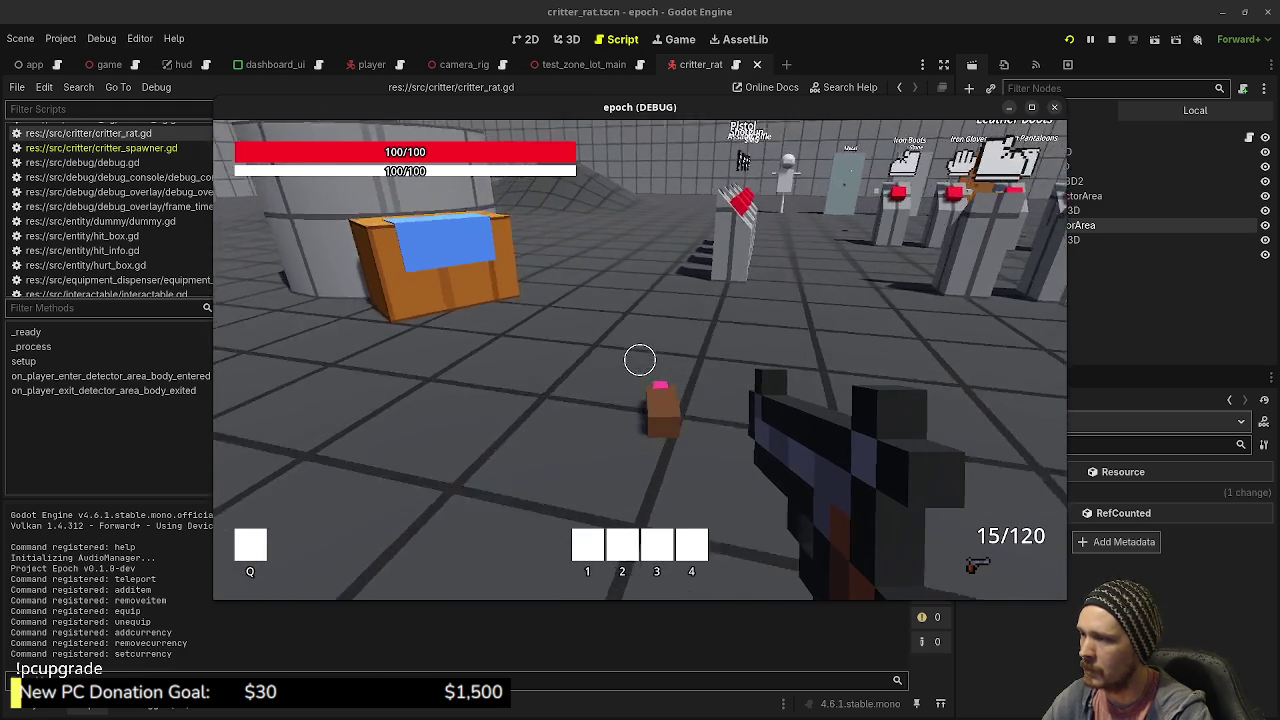
key(w)
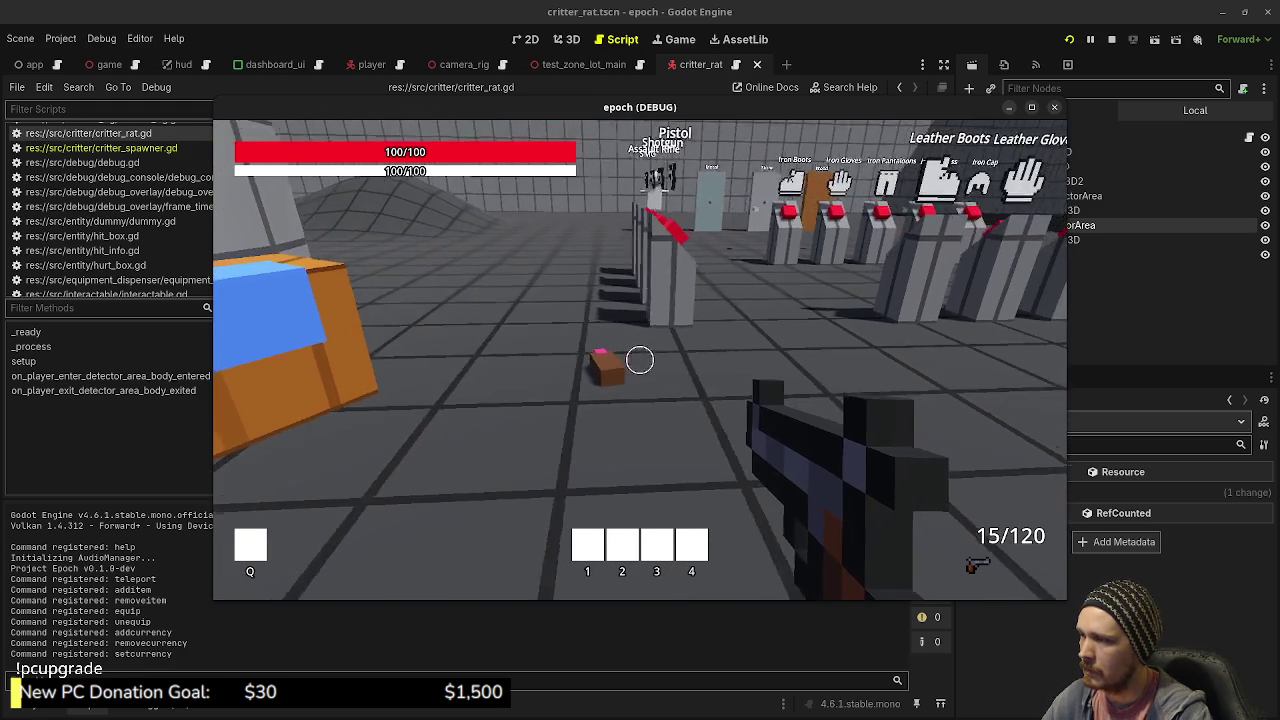
key(w)
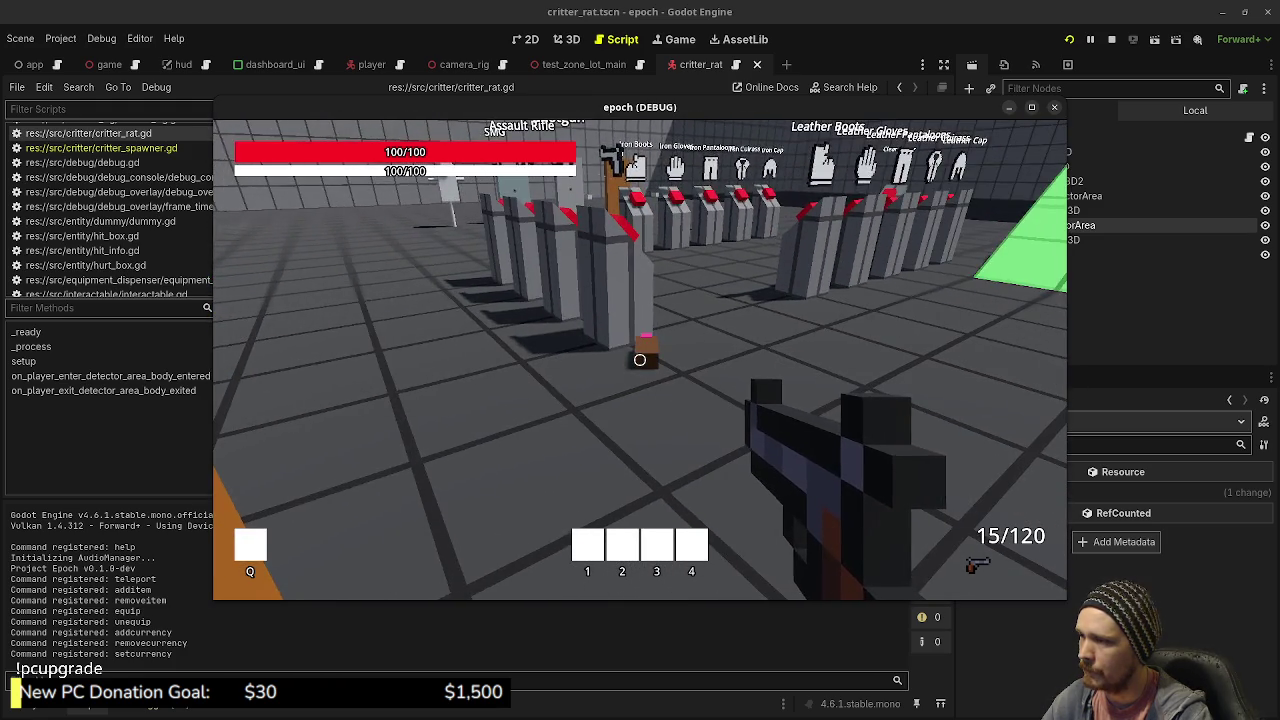
key(w)
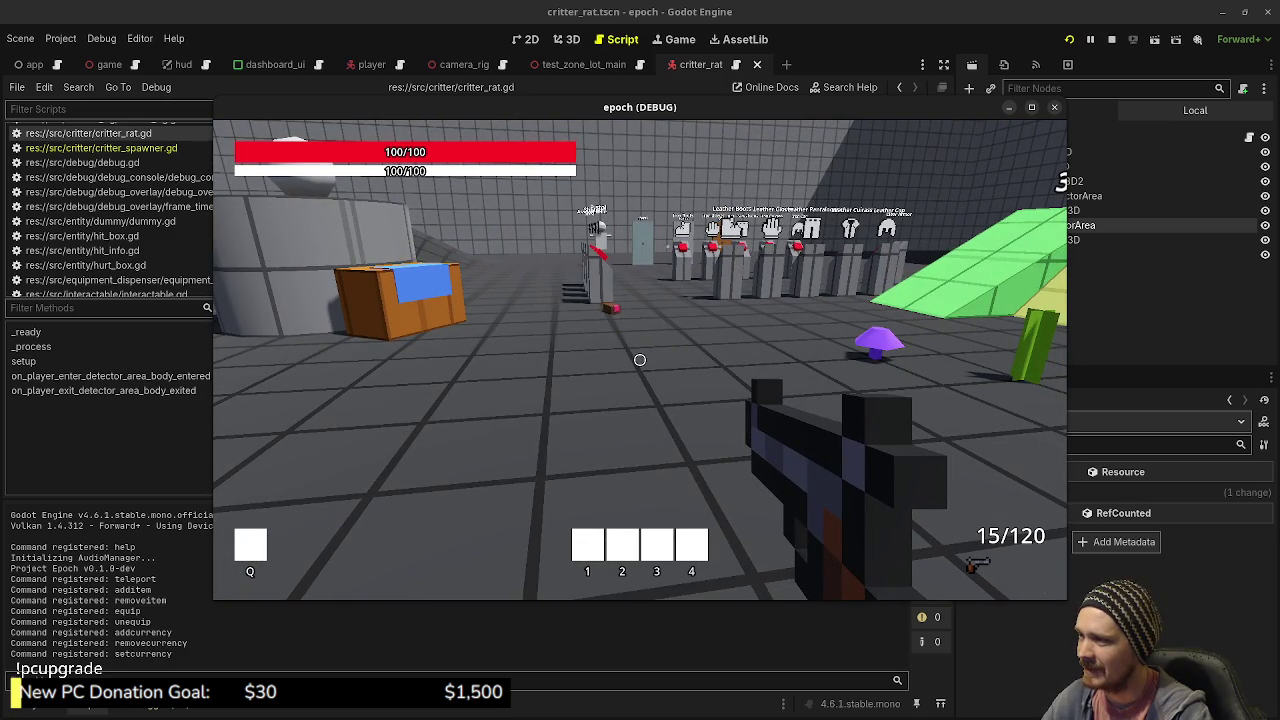
key(w)
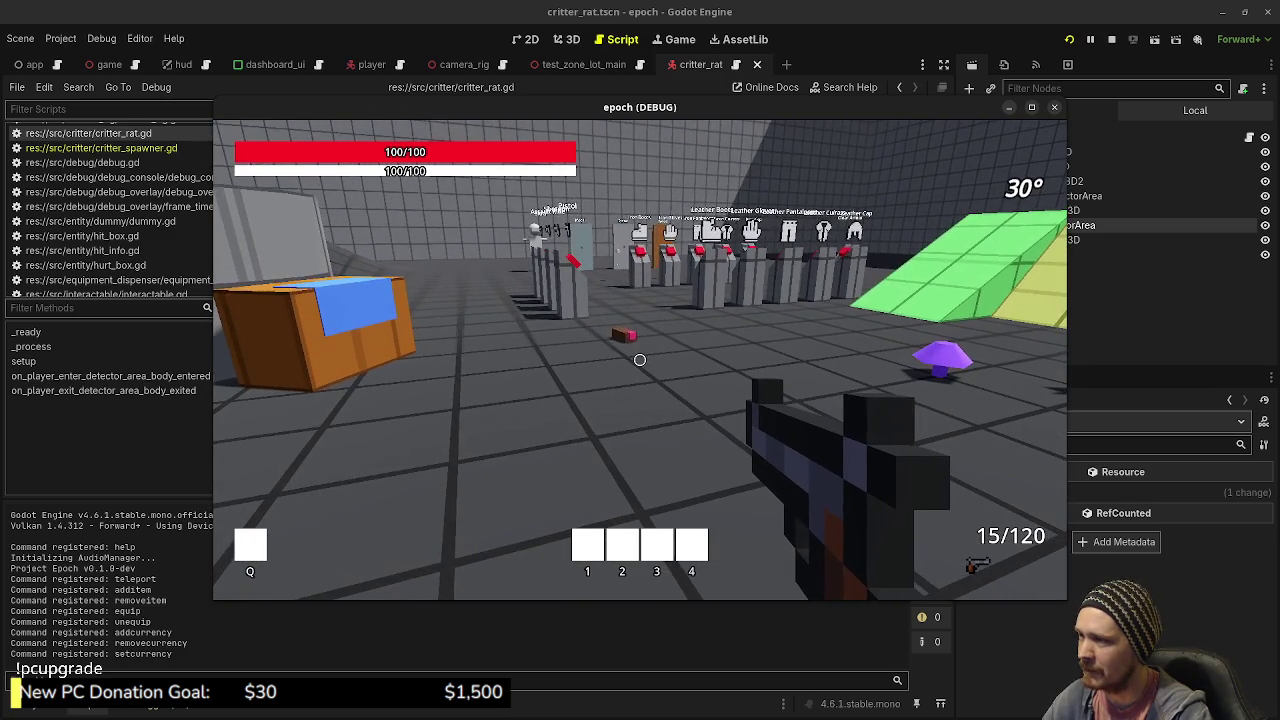
Step: Chase the fleeing rat past the ramps, approach the nearby rats, then stop the game
key(w)
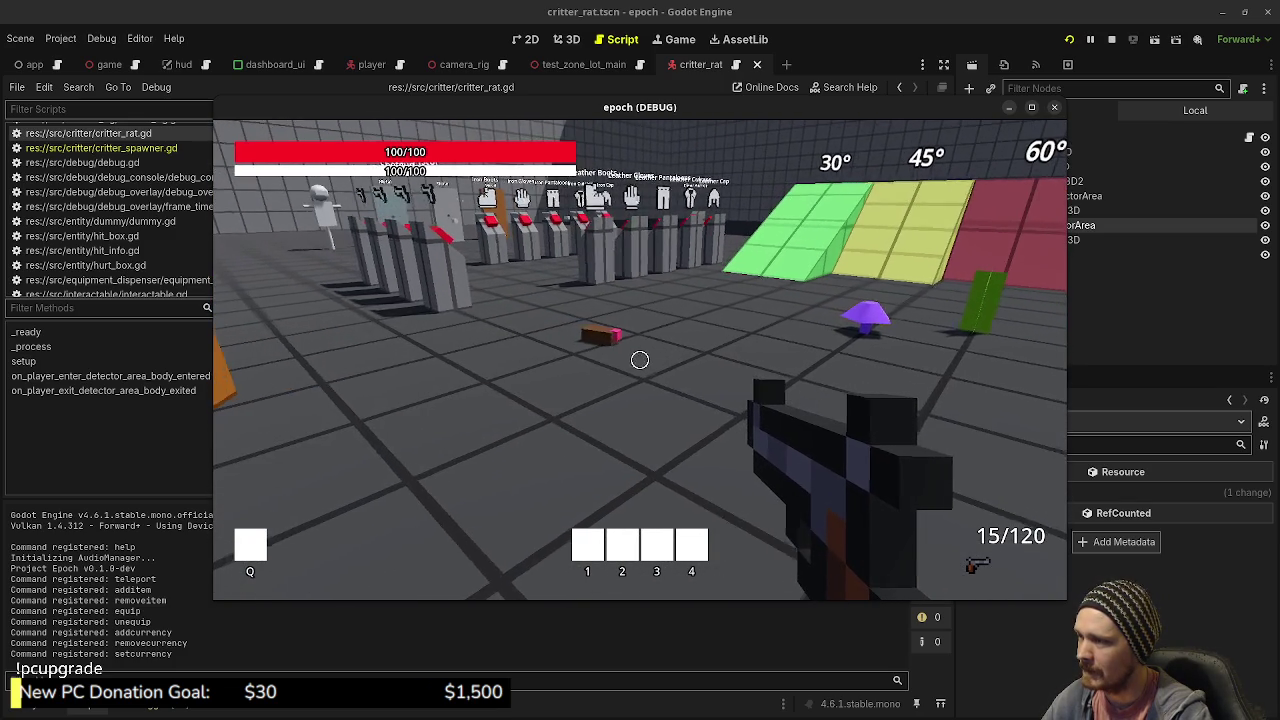
key(w)
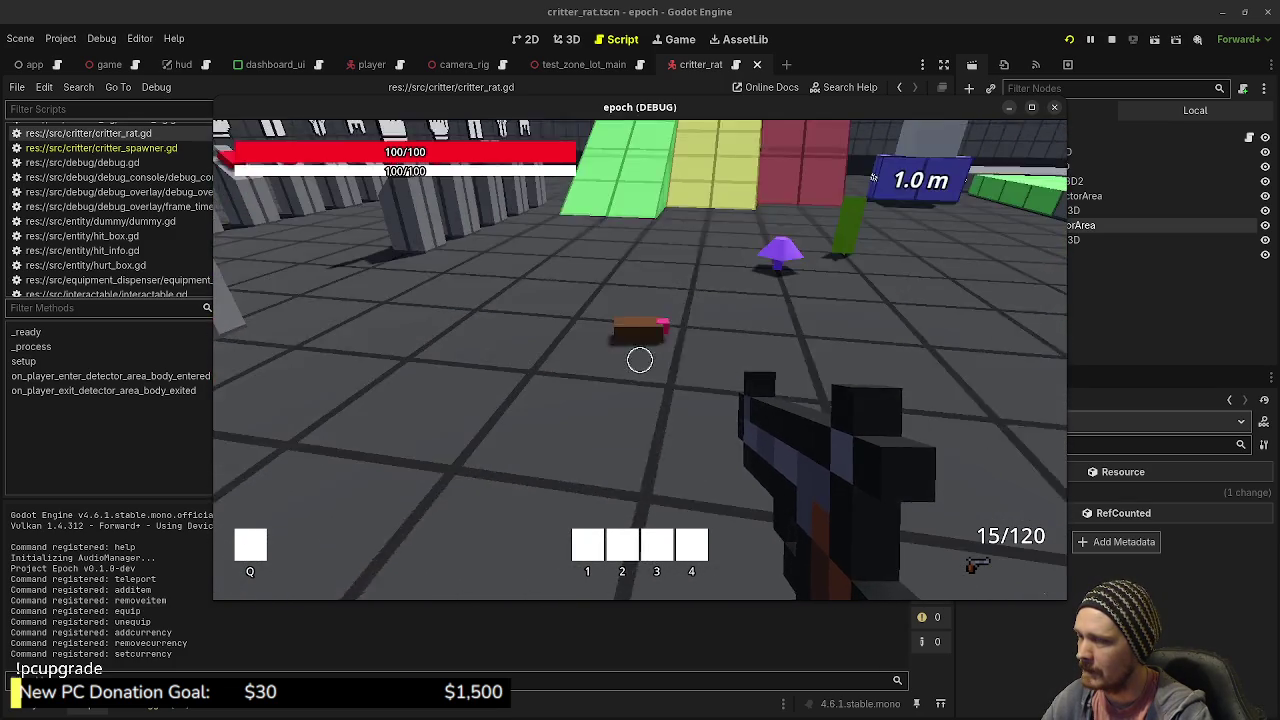
key(w)
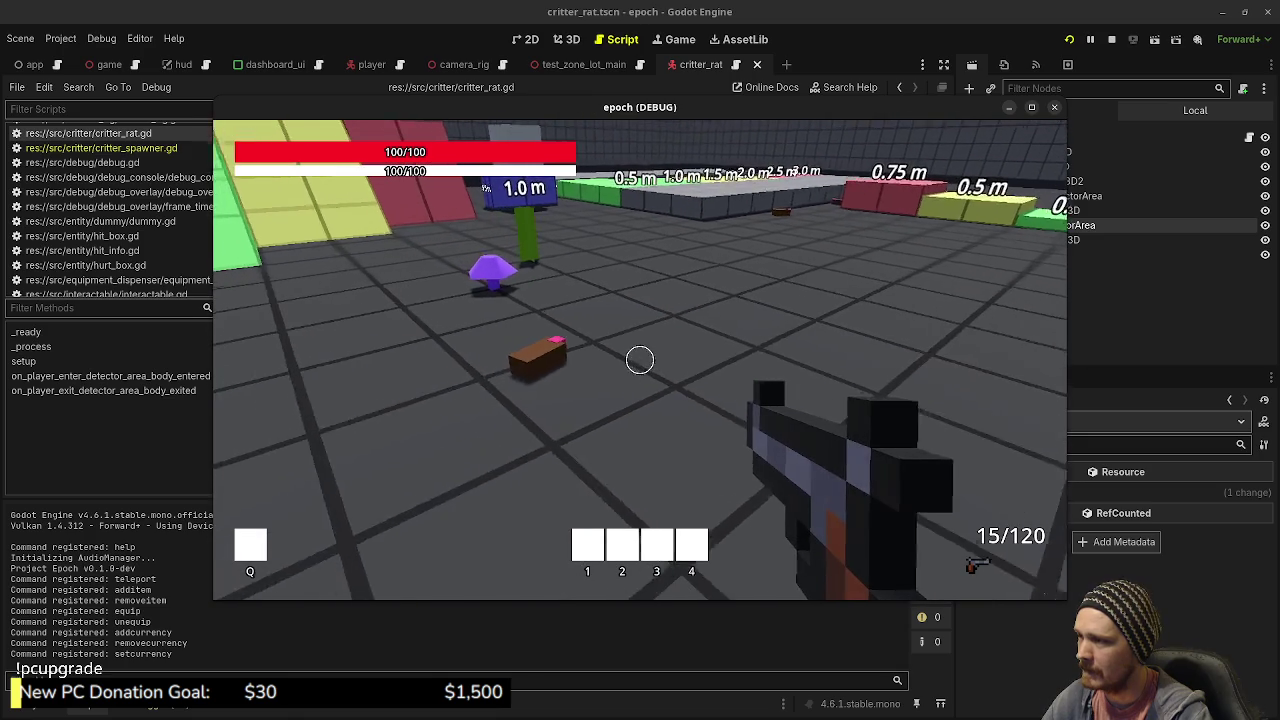
key(w)
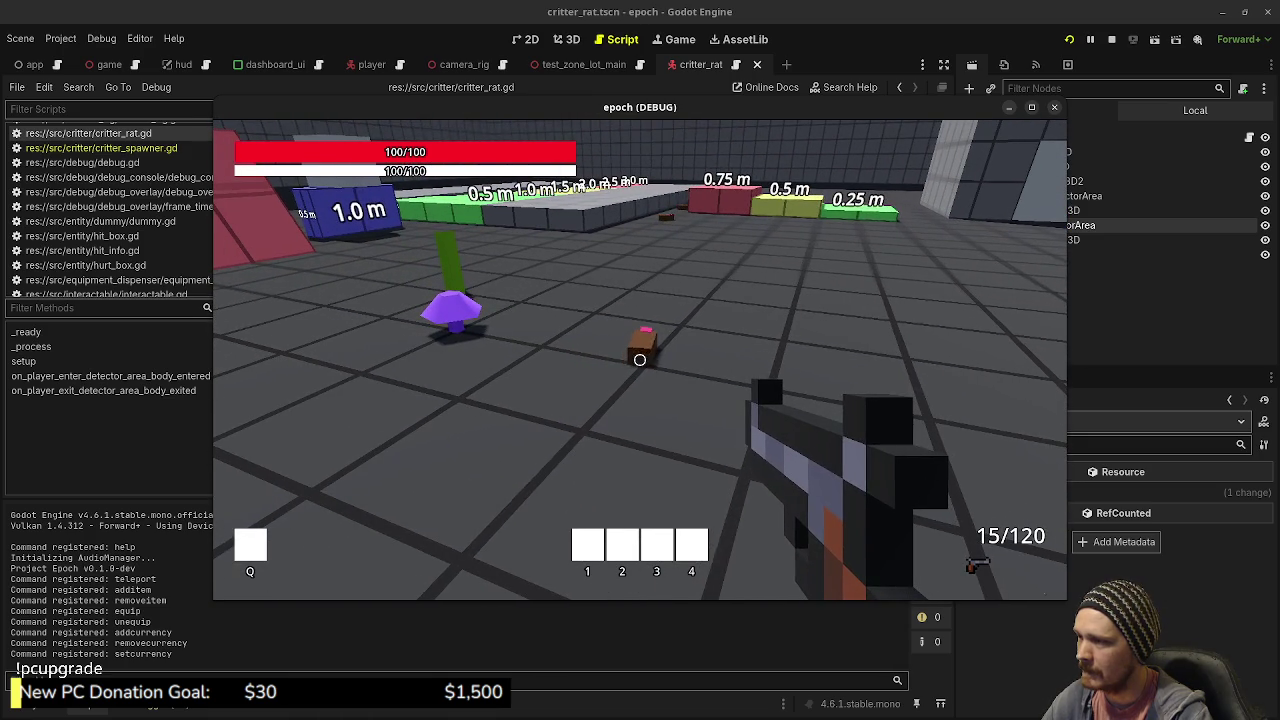
key(w)
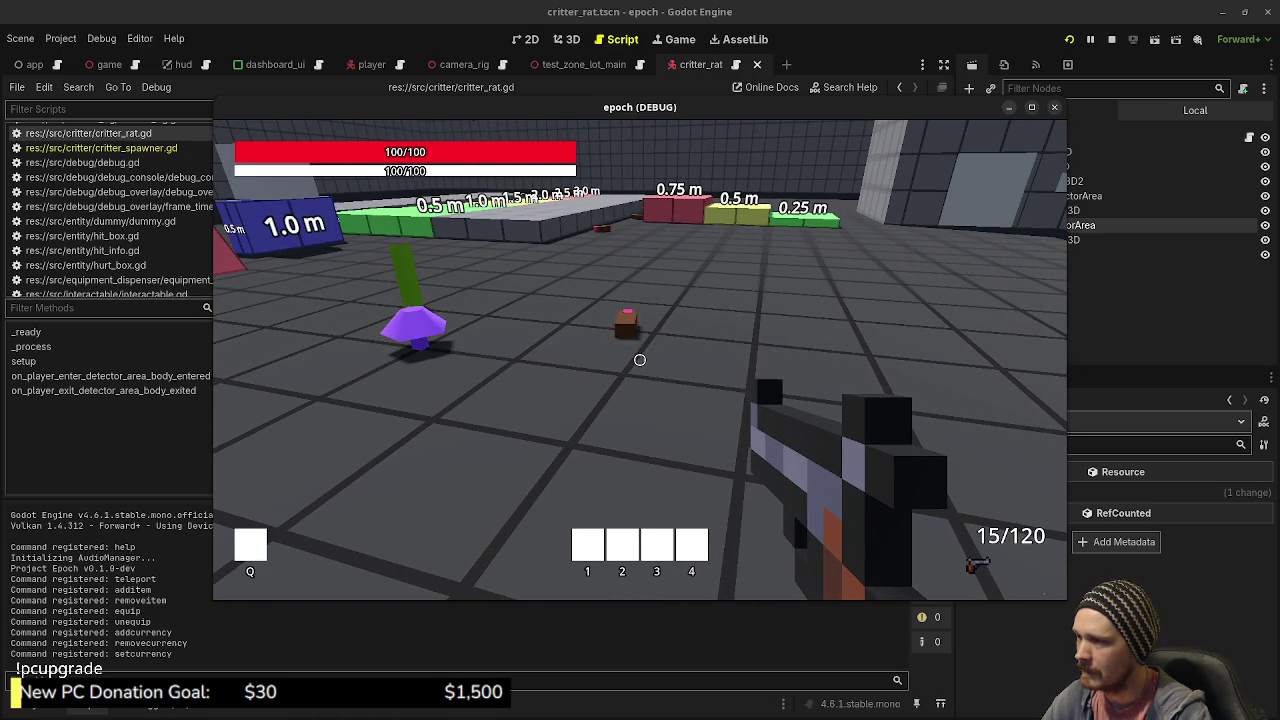
key(w)
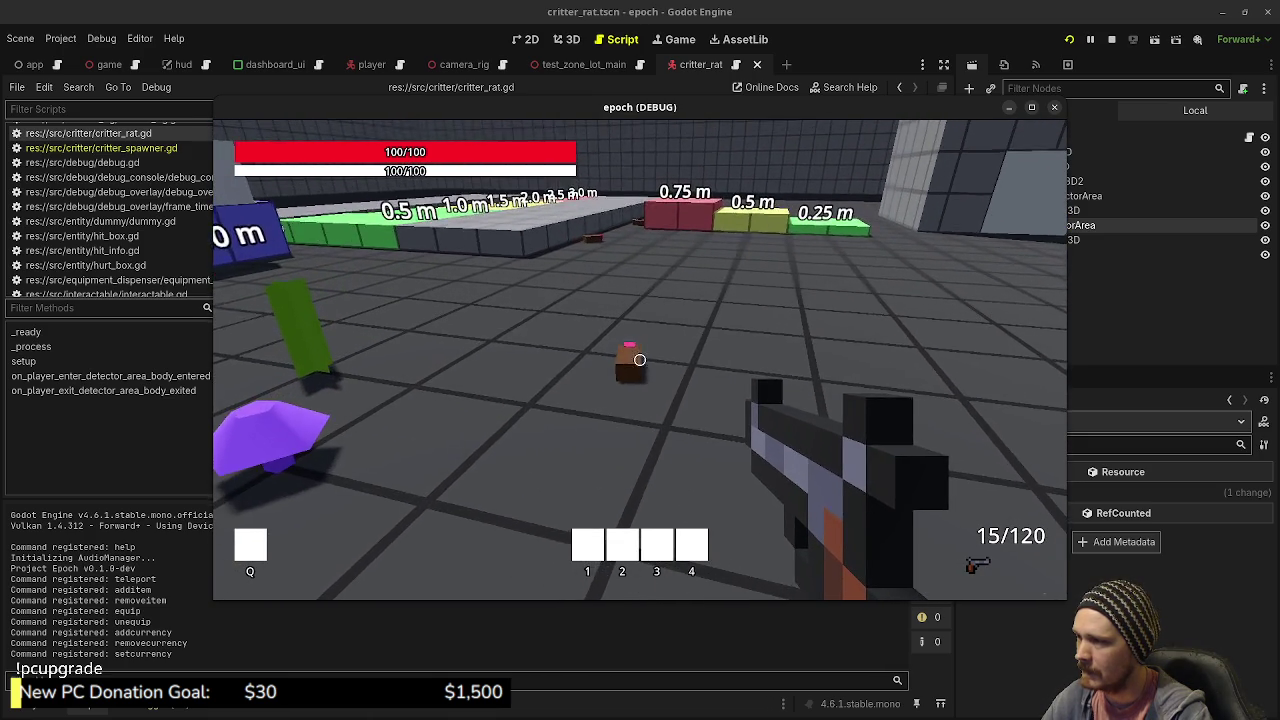
key(a)
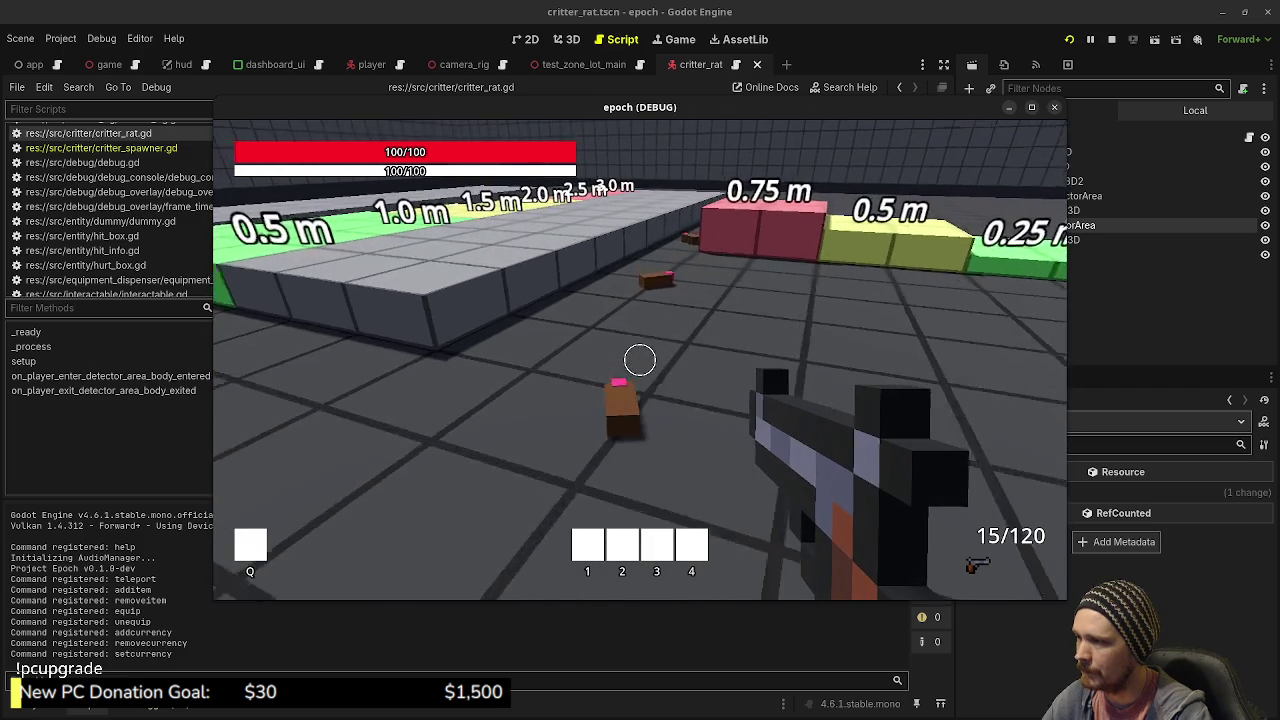
key(d)
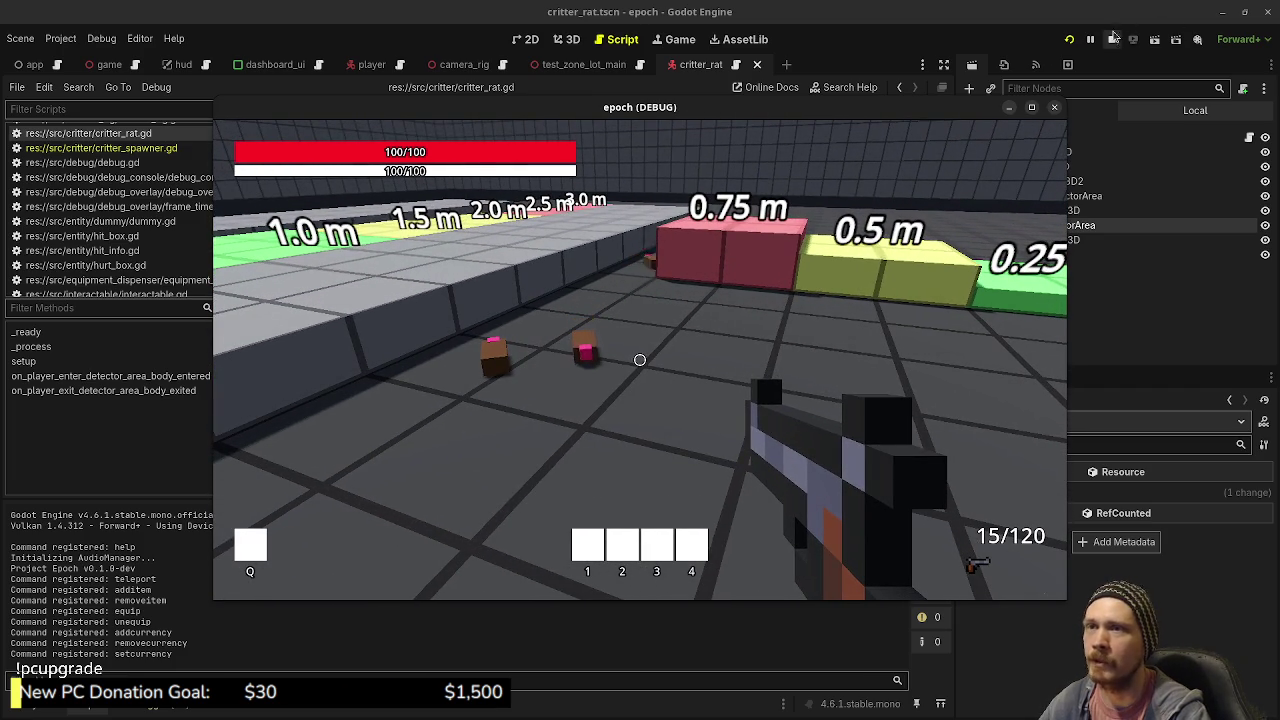
click(1113, 38)
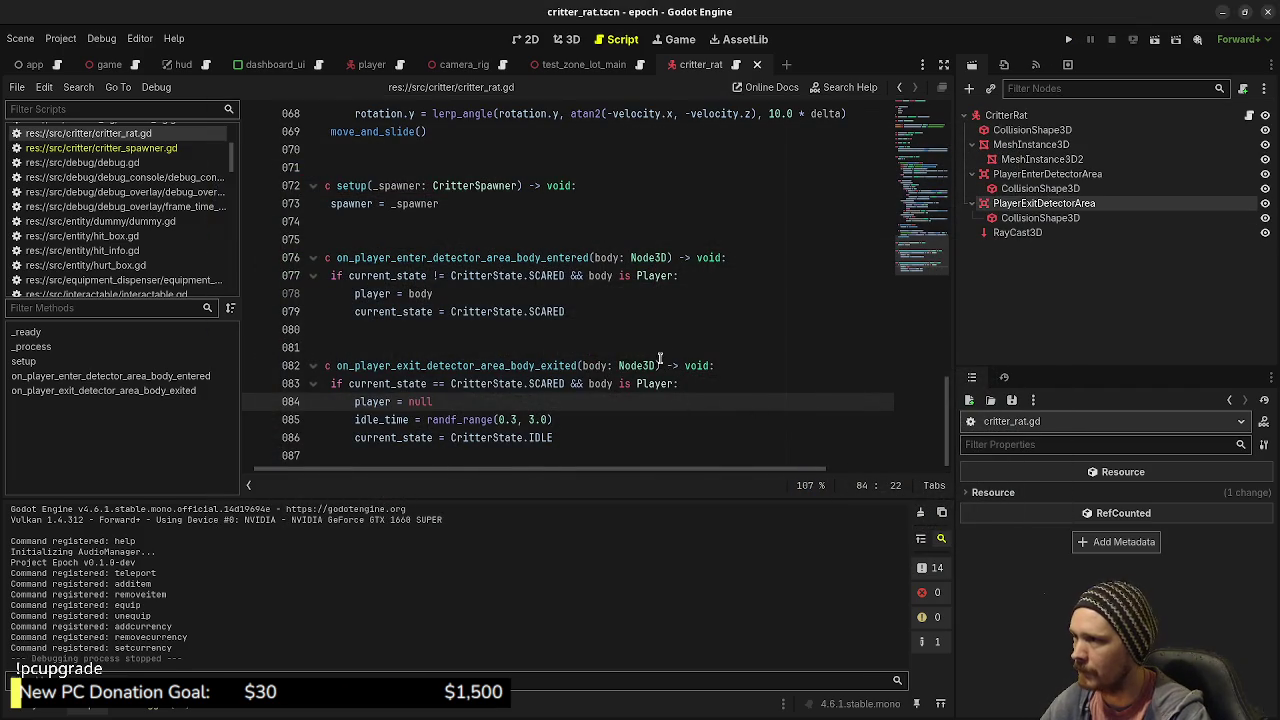
Step: Change line 67's wobble to deg_to_rad(4.0), test it in game, then stop and save
scroll(795, 309, up, 3)
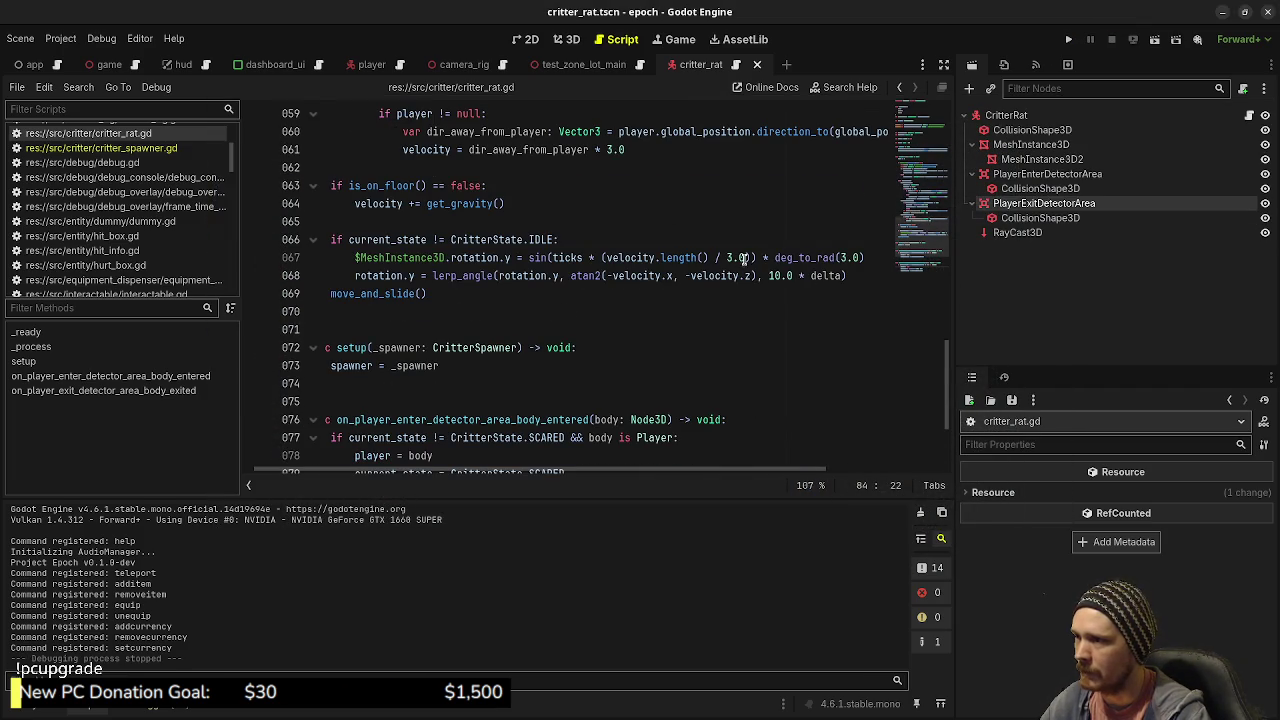
click(843, 258)
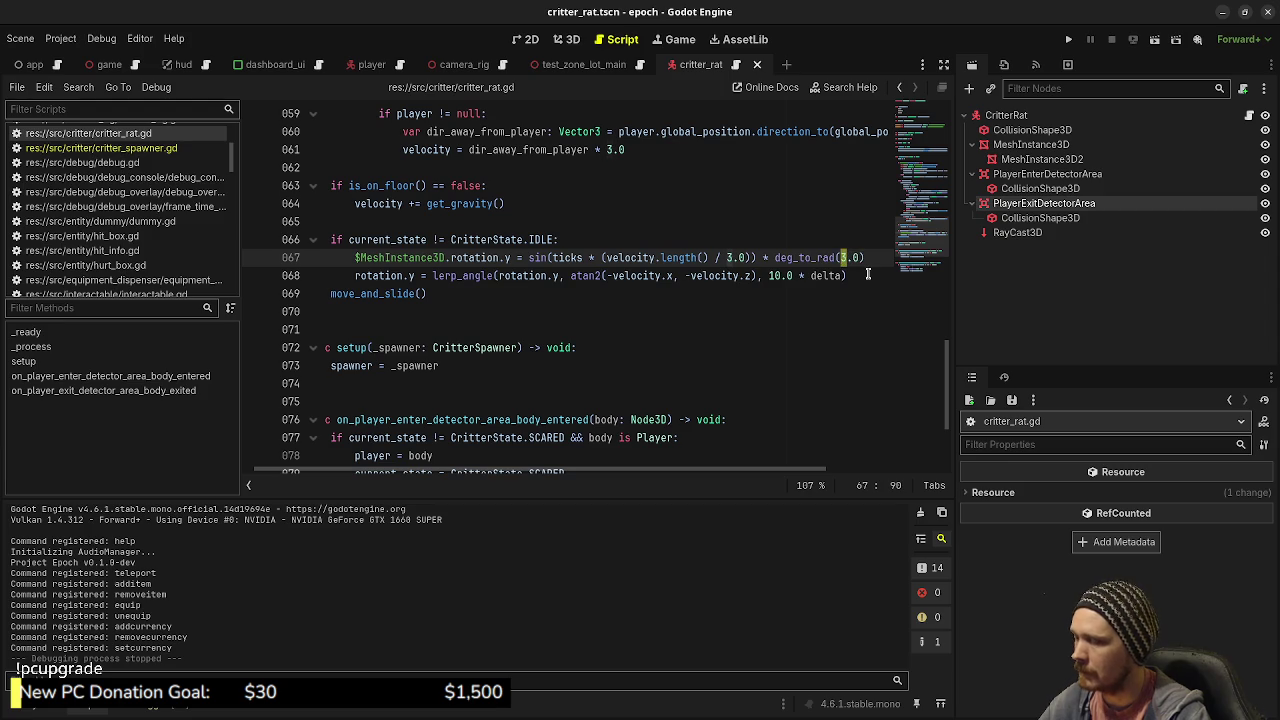
text(4)
key(ctrl+s)
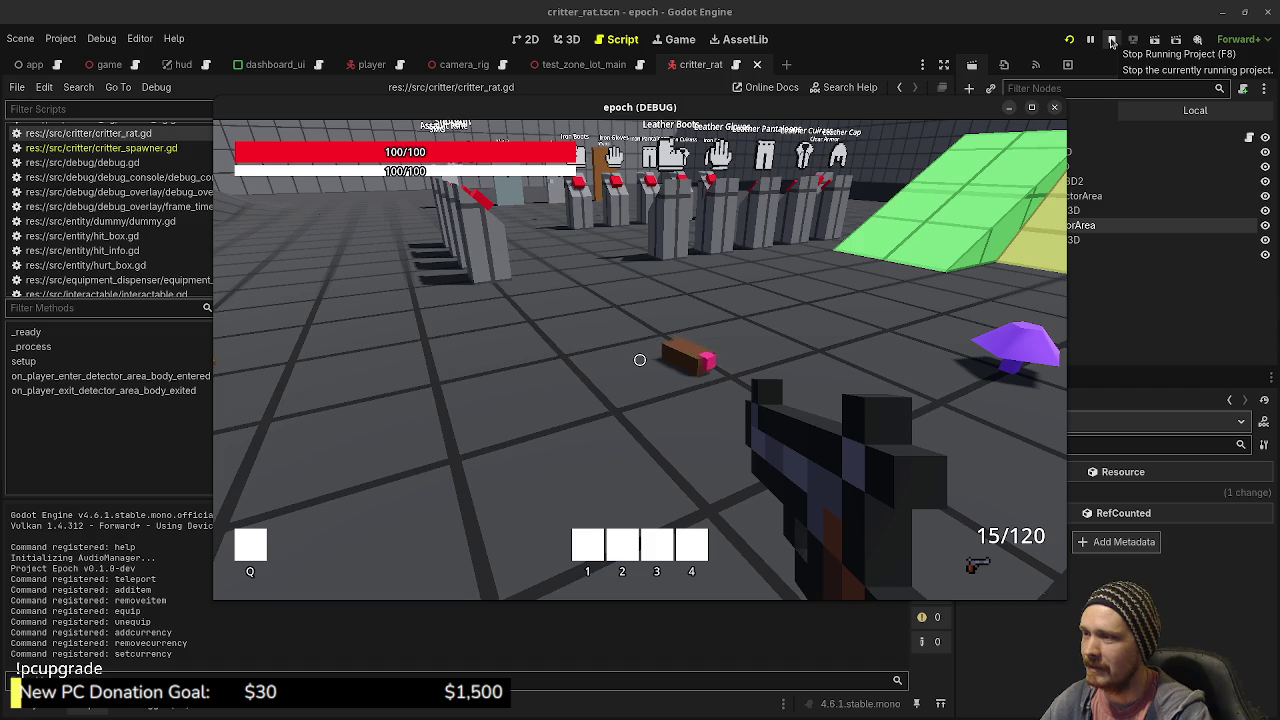
click(1111, 42)
key(ctrl+s)
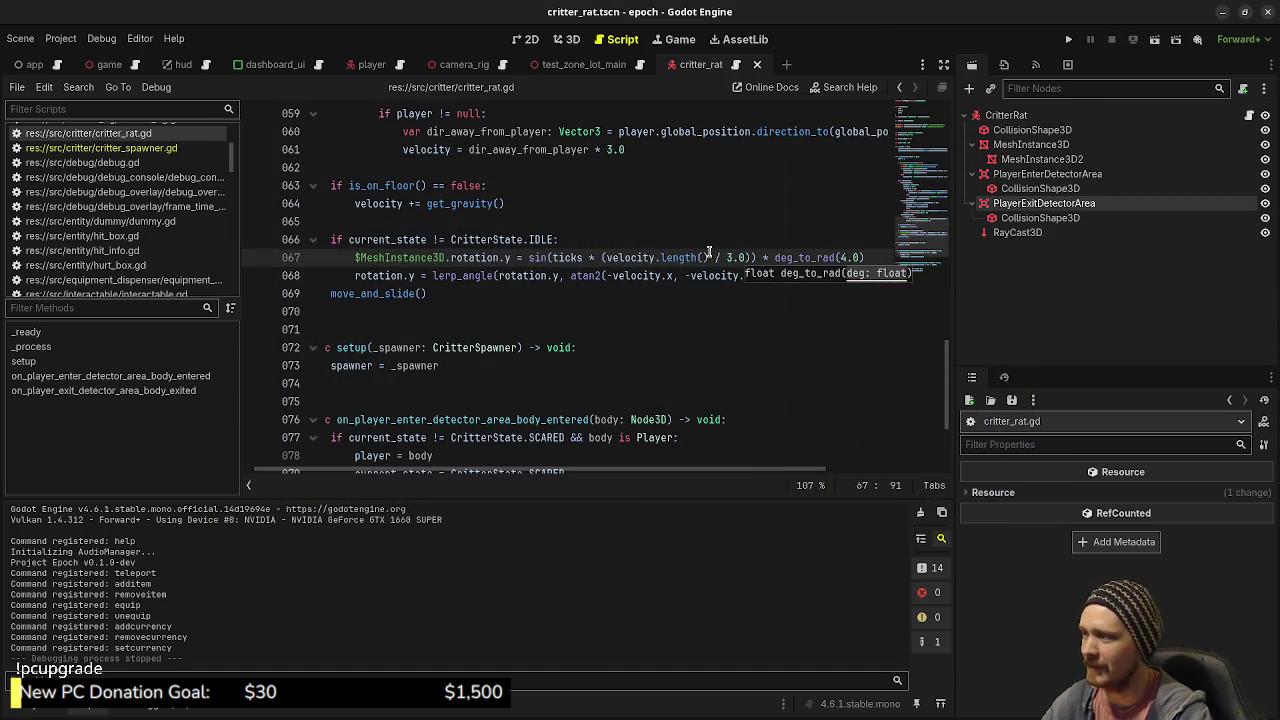
key(super)
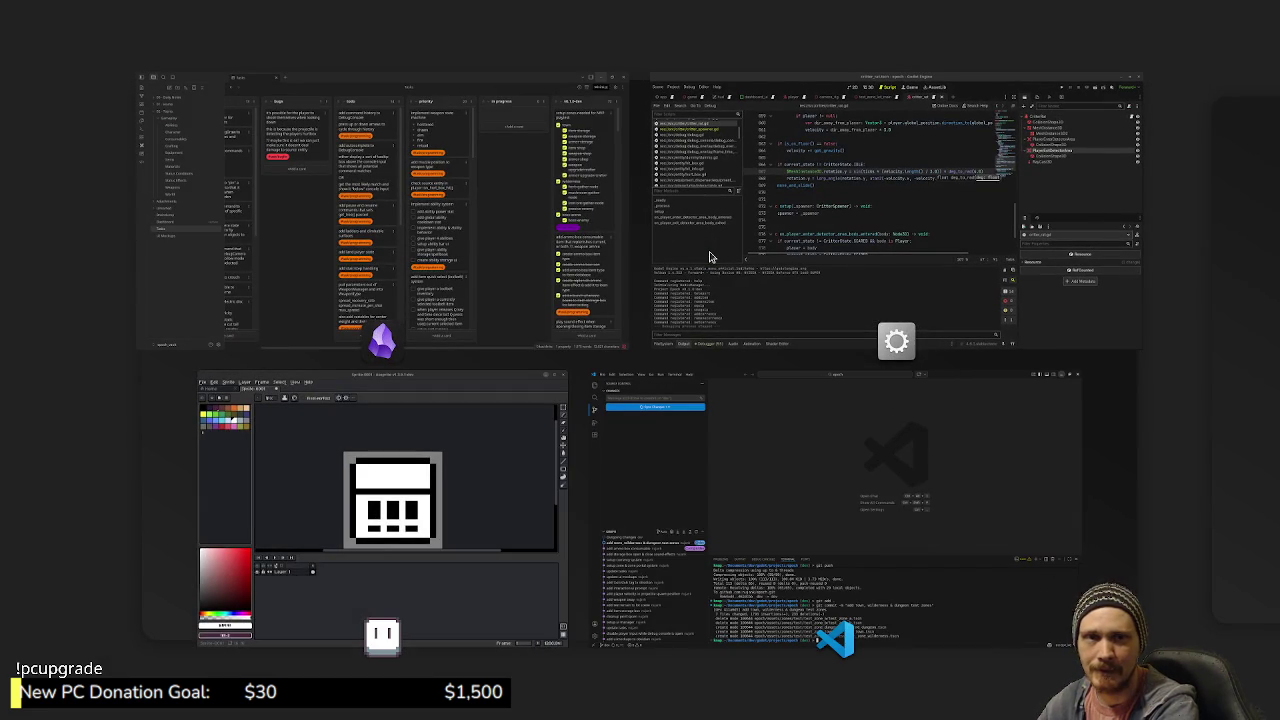
Step: Switch to Blender, dismiss the splash, and delete the default camera, cube and light
key(super)
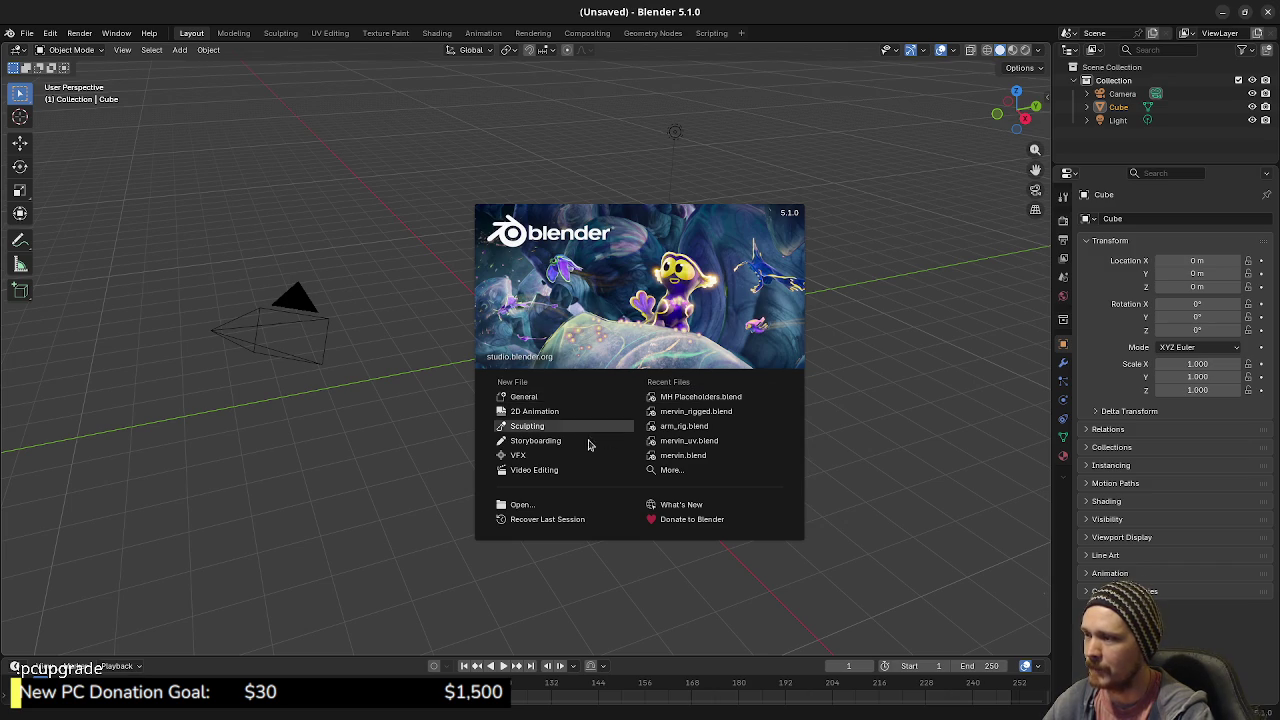
click(885, 380)
key(a)
key(x)
click(885, 381)
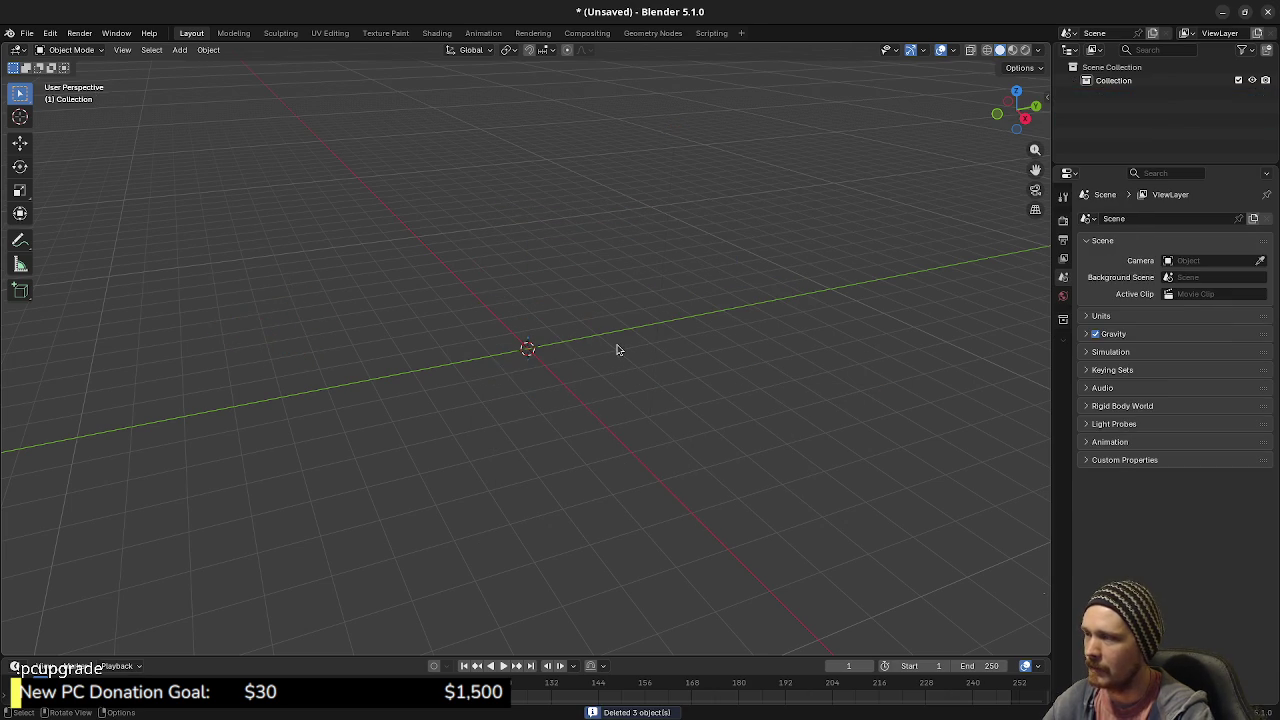